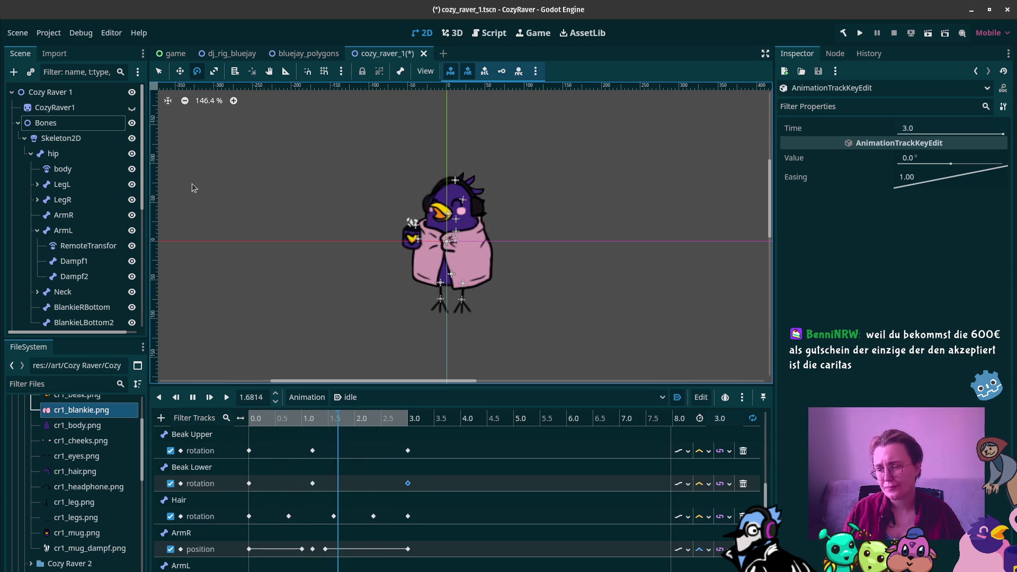
# Expand ArmL, inspect the RemoteTransform2D that drives the Cr1Mug sprite, then collapse ArmL
pyautogui.click(40, 229)
pyautogui.click(38, 231)
pyautogui.click(38, 231)
pyautogui.click(85, 245)
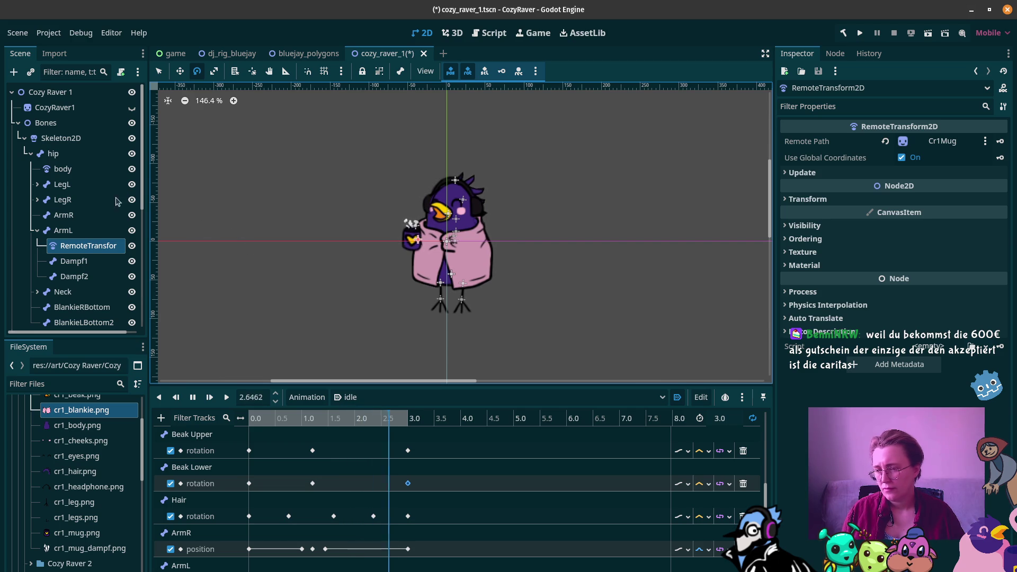
pyautogui.click(36, 231)
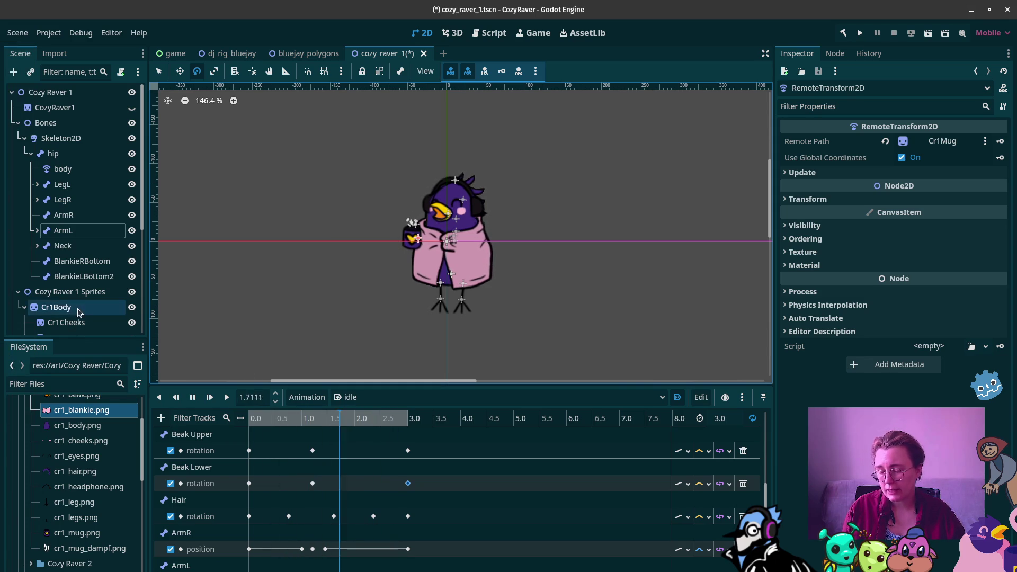
pyautogui.scroll(-1, 159, 263)
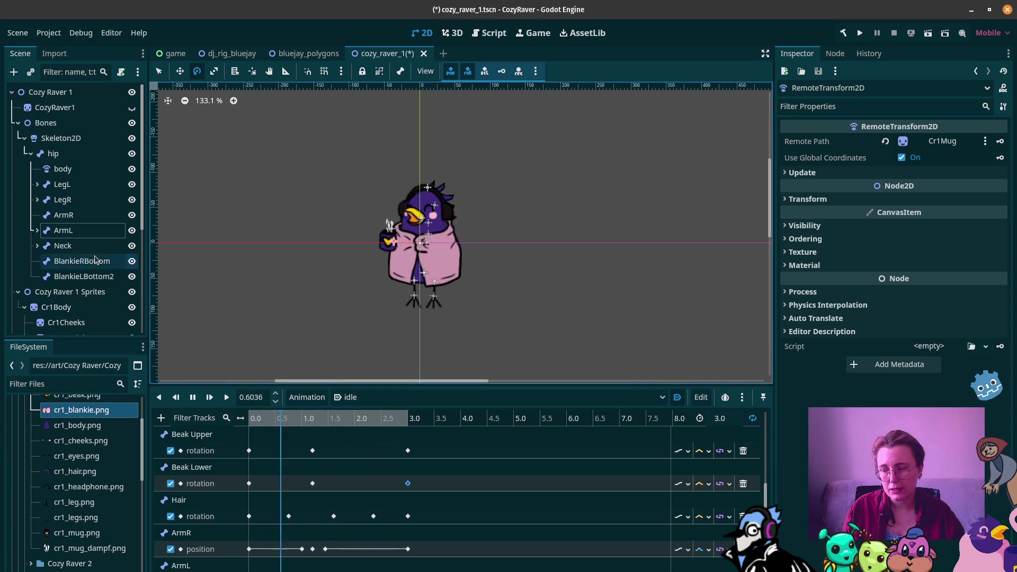
pyautogui.scroll(-1, 80, 261)
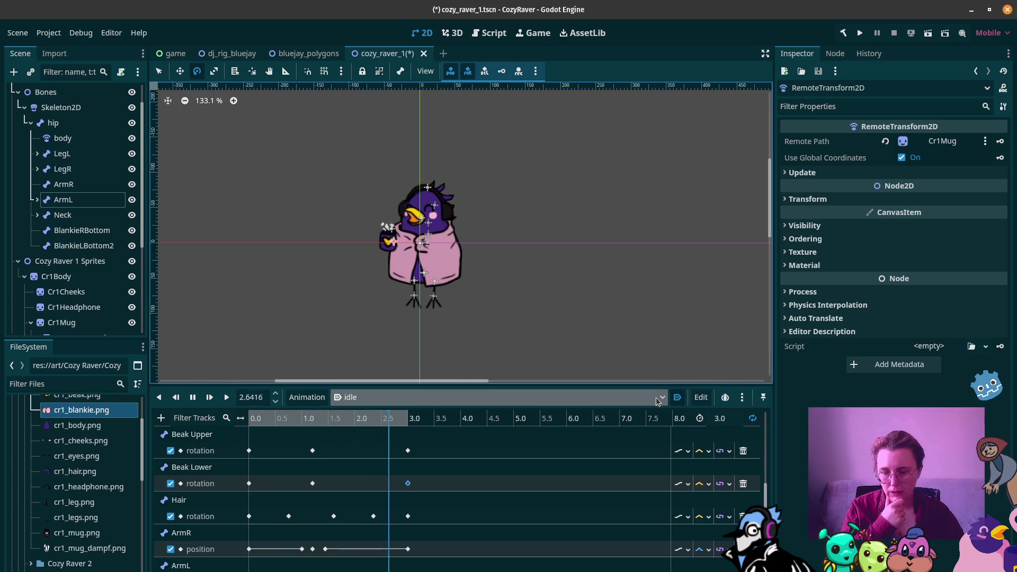
# Create a new animation named 'dancing' and start adding a property track to it
pyautogui.click(307, 396)
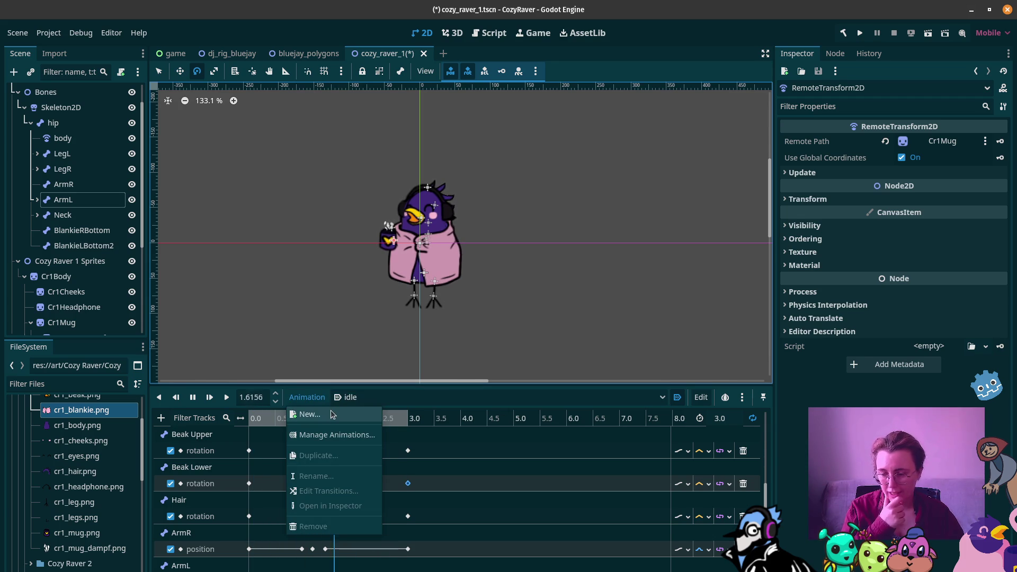
pyautogui.click(330, 412)
pyautogui.write('dancing')
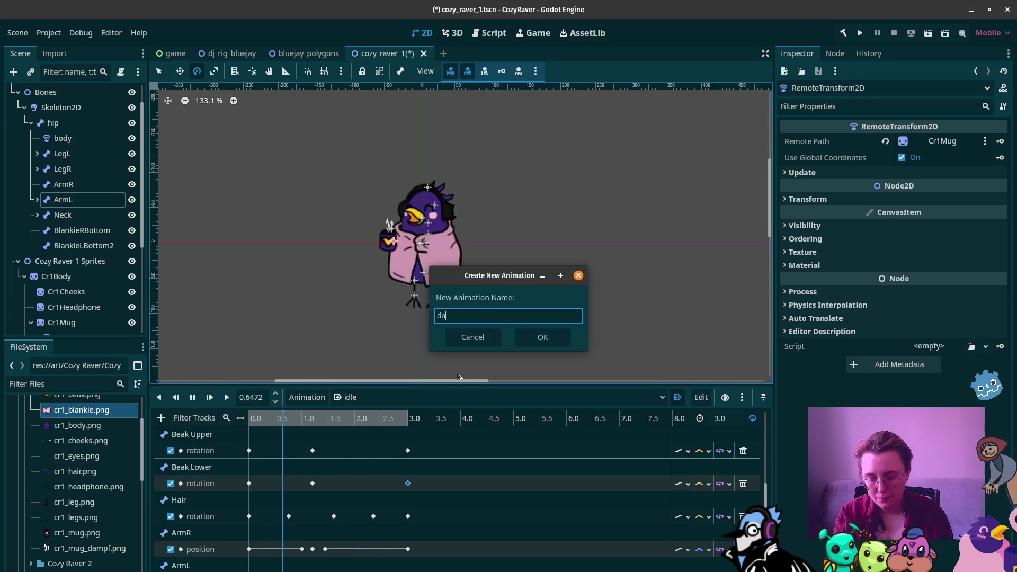
pyautogui.press('Return')
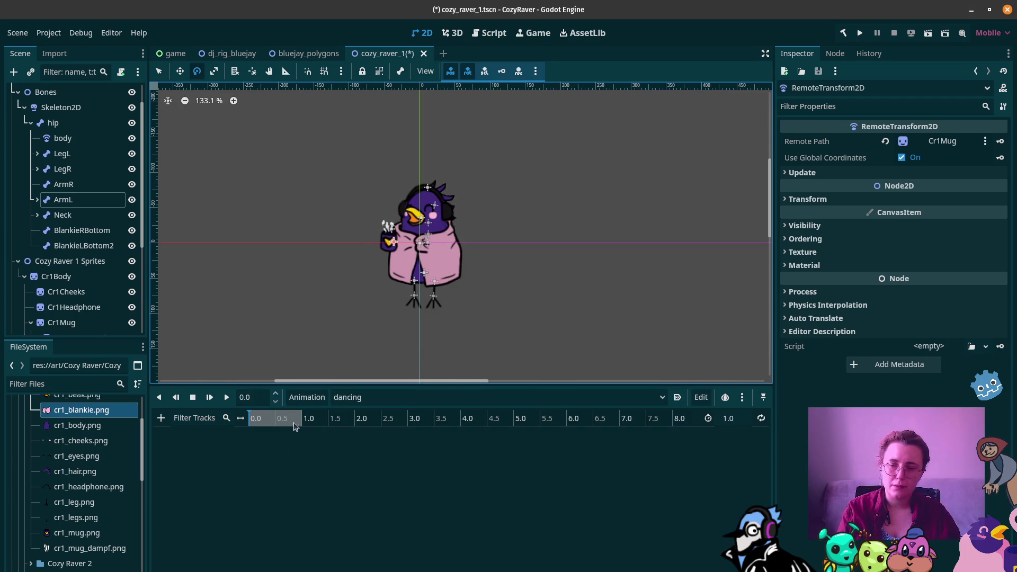
pyautogui.click(162, 417)
pyautogui.click(237, 434)
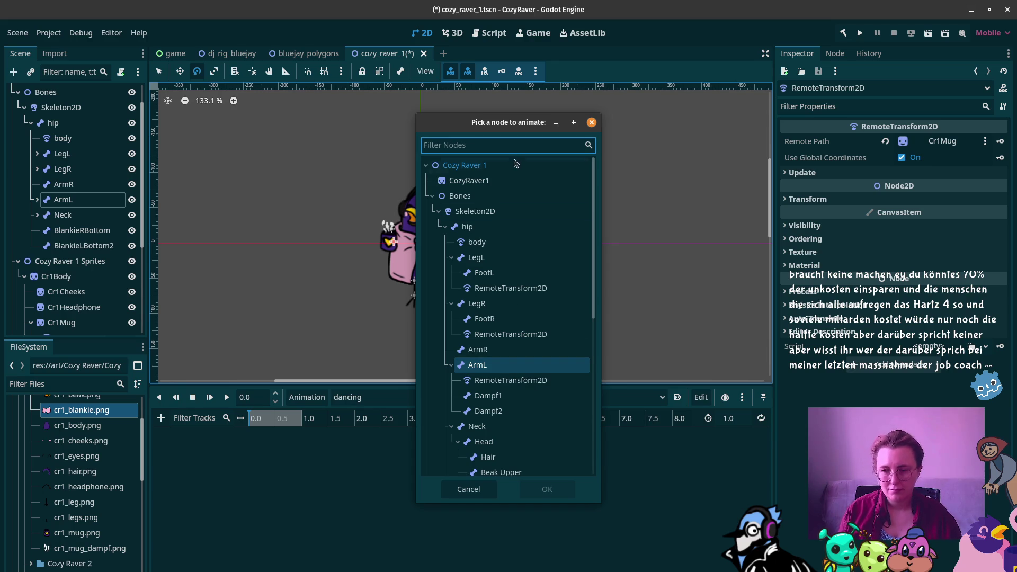
# Pick the hip bone under Skeleton2D as the node to animate
pyautogui.click(498, 228)
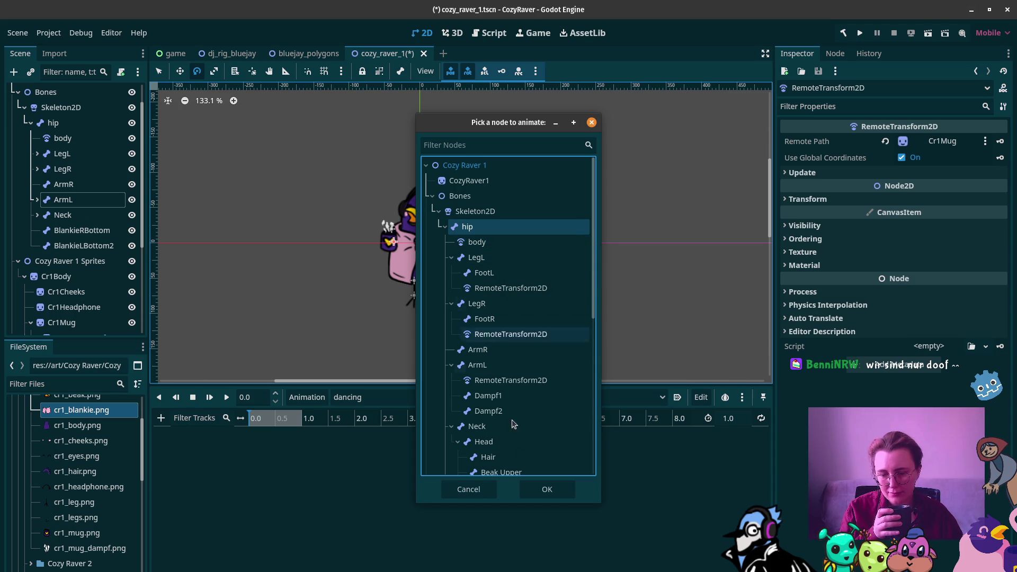
pyautogui.click(556, 493)
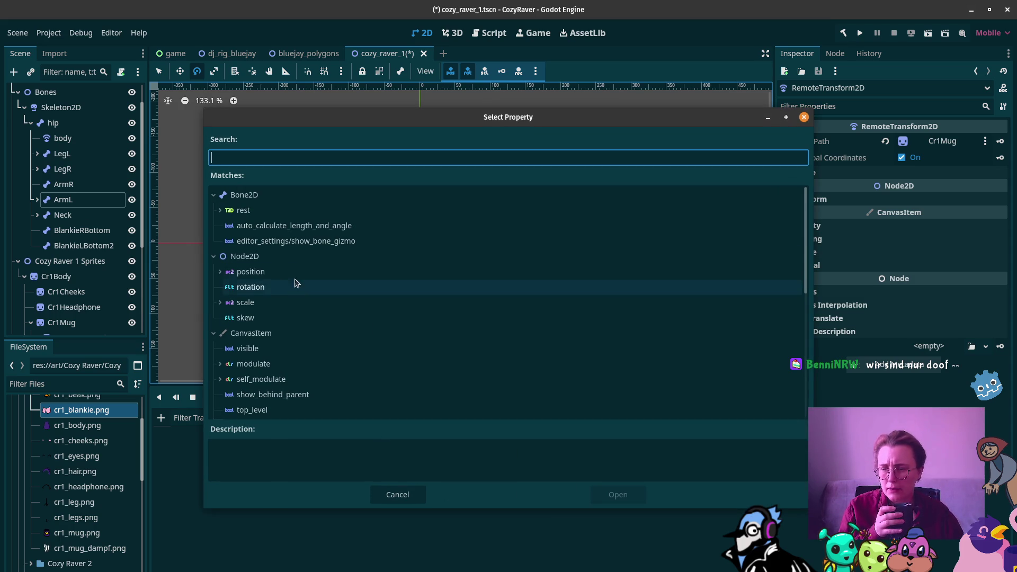
# Choose the Node2D rotation property to create the hip rotation track
pyautogui.click(270, 287)
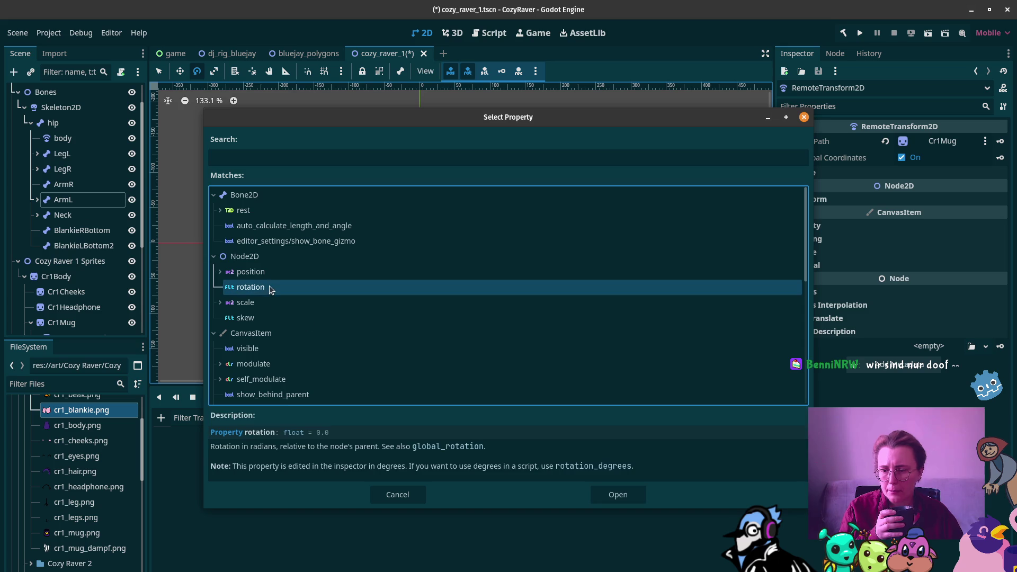
pyautogui.click(625, 496)
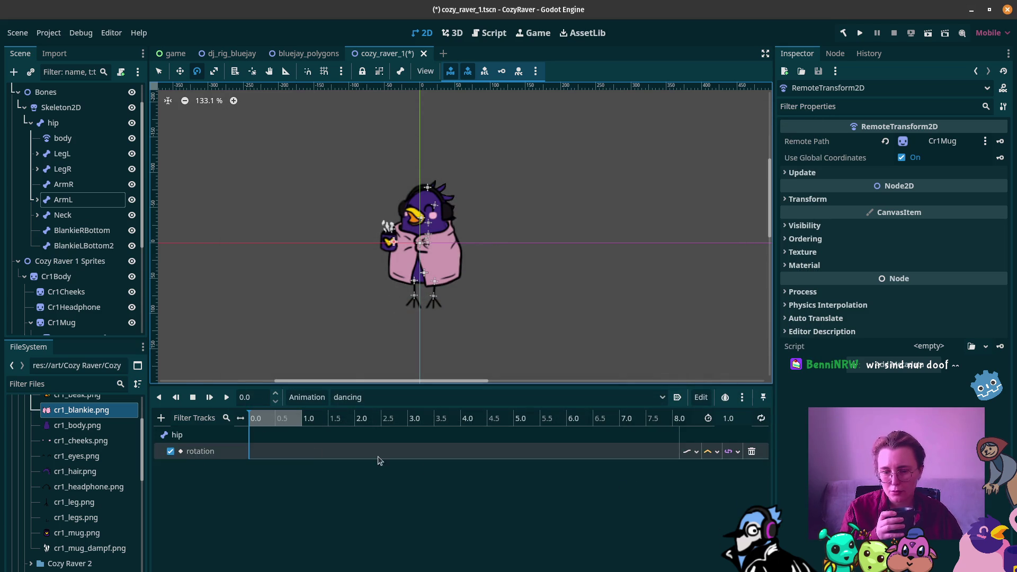
pyautogui.click(740, 418)
pyautogui.write('3')
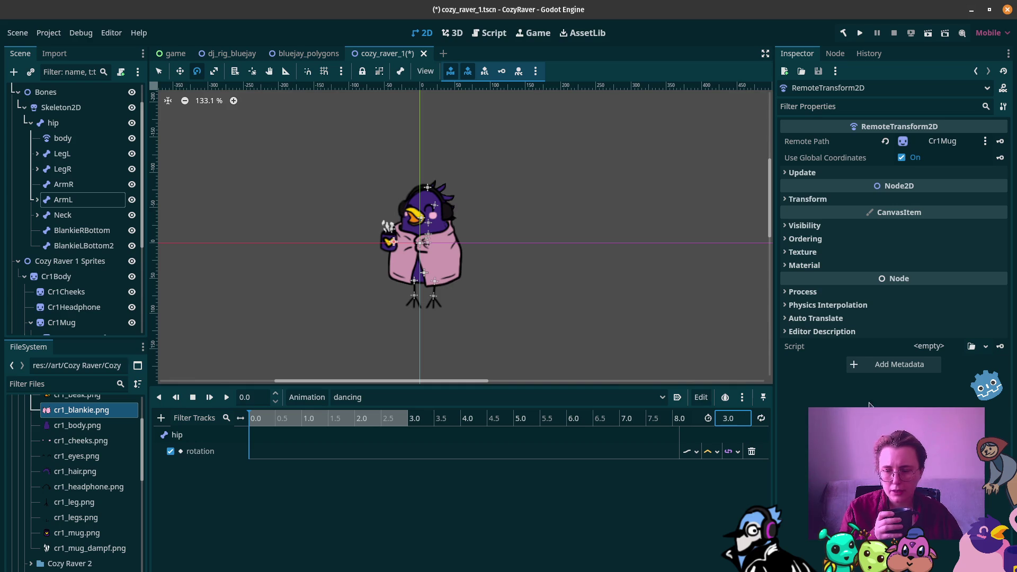
# Insert hip rotation keyframes at 0.0 and 3.0 seconds
pyautogui.rightClick(259, 459)
pyautogui.click(263, 462)
pyautogui.click(251, 451)
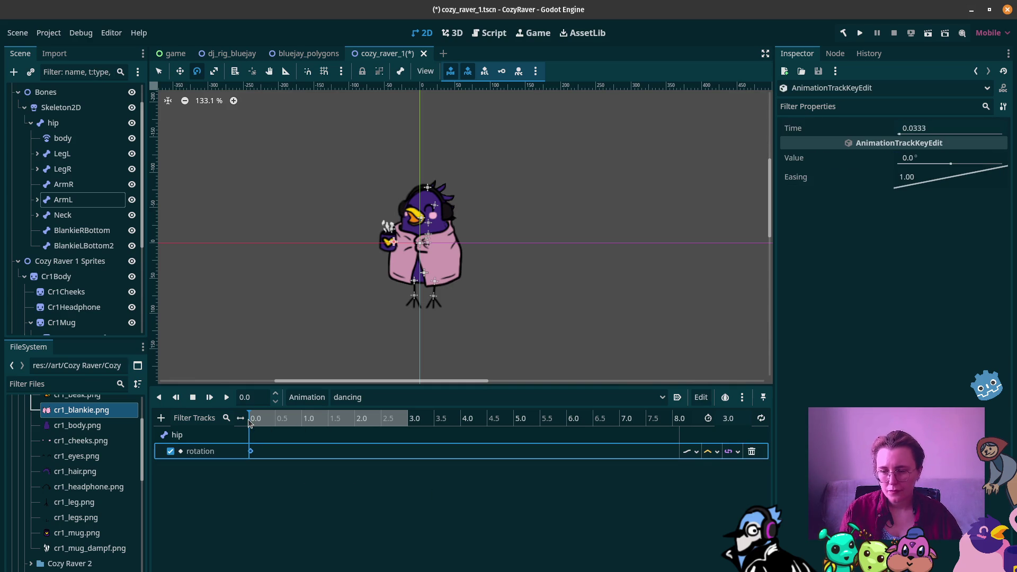
pyautogui.moveTo(251, 422); pyautogui.dragTo(316, 423)
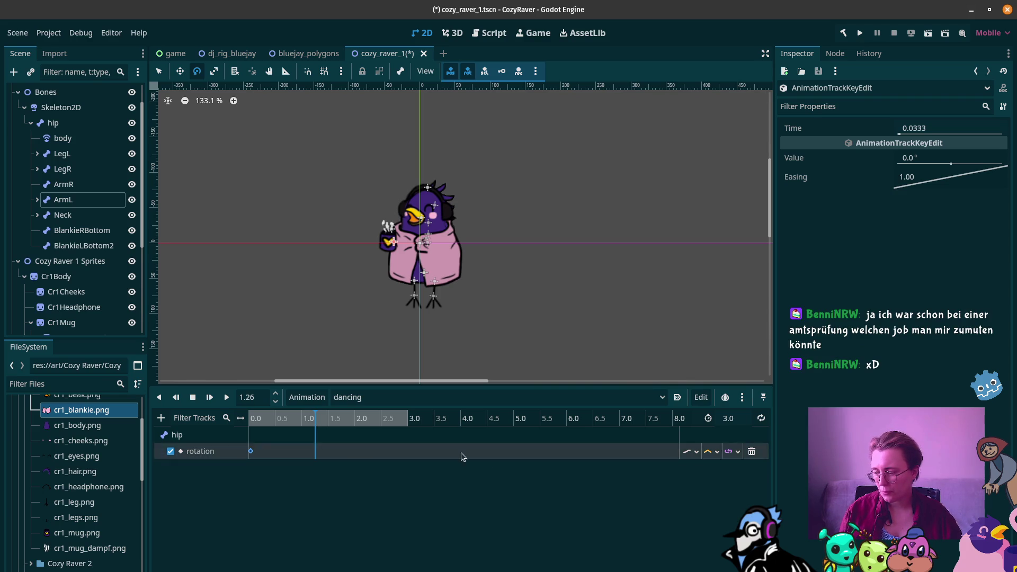
pyautogui.click(322, 422)
pyautogui.moveTo(342, 421); pyautogui.dragTo(411, 422)
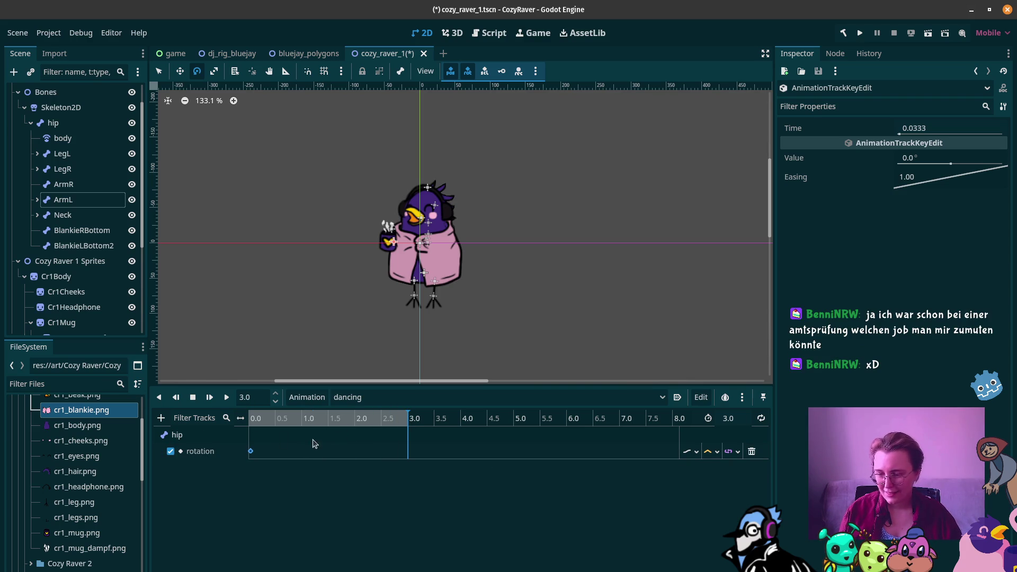
pyautogui.hotkey('ctrl', 'd')
# Snap the first rotation key to exactly 0.0 and make the dancing animation loop
pyautogui.click(251, 452)
pyautogui.moveTo(251, 451); pyautogui.dragTo(249, 452)
pyautogui.click(761, 418)
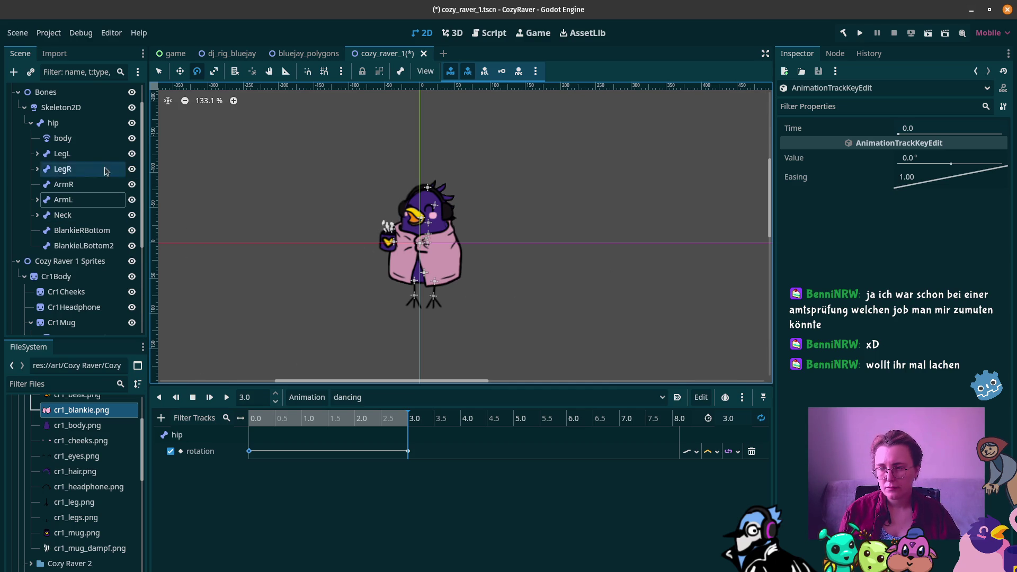
# Select the hip bone and add a hip position property track to dancing
pyautogui.click(87, 123)
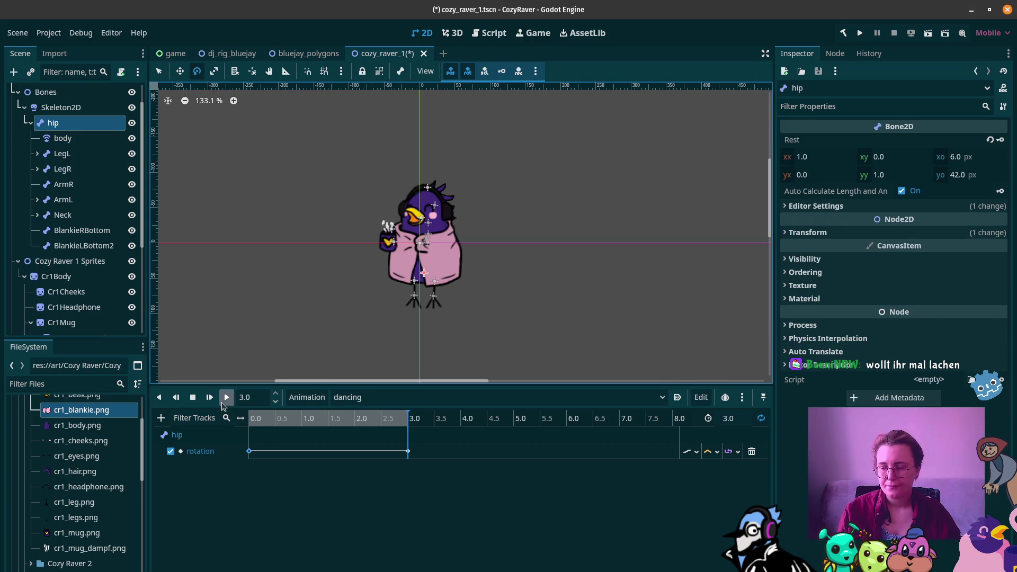
pyautogui.click(161, 418)
pyautogui.click(172, 423)
pyautogui.click(161, 419)
pyautogui.click(169, 434)
pyautogui.click(492, 242)
pyautogui.click(551, 489)
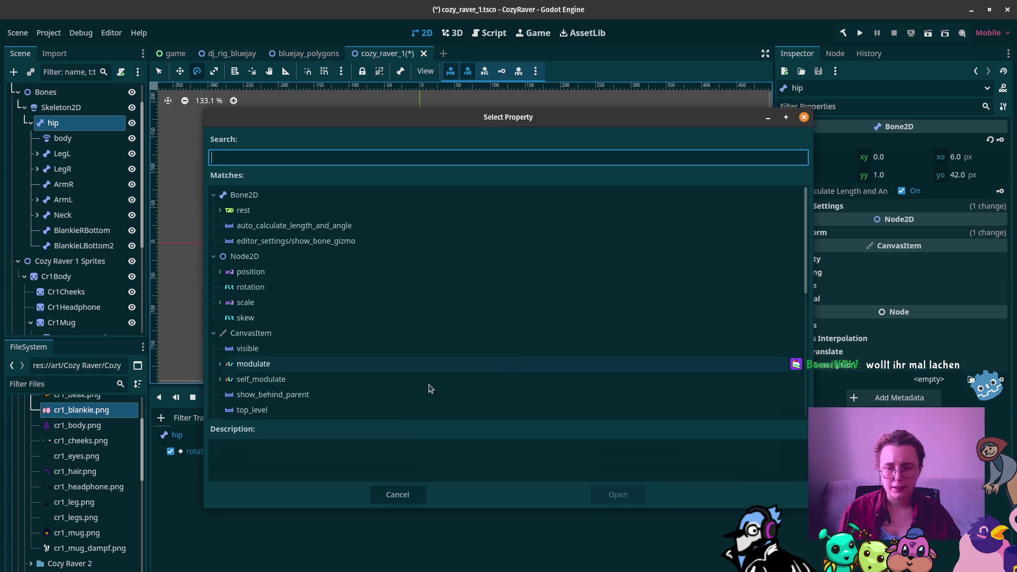
pyautogui.click(258, 272)
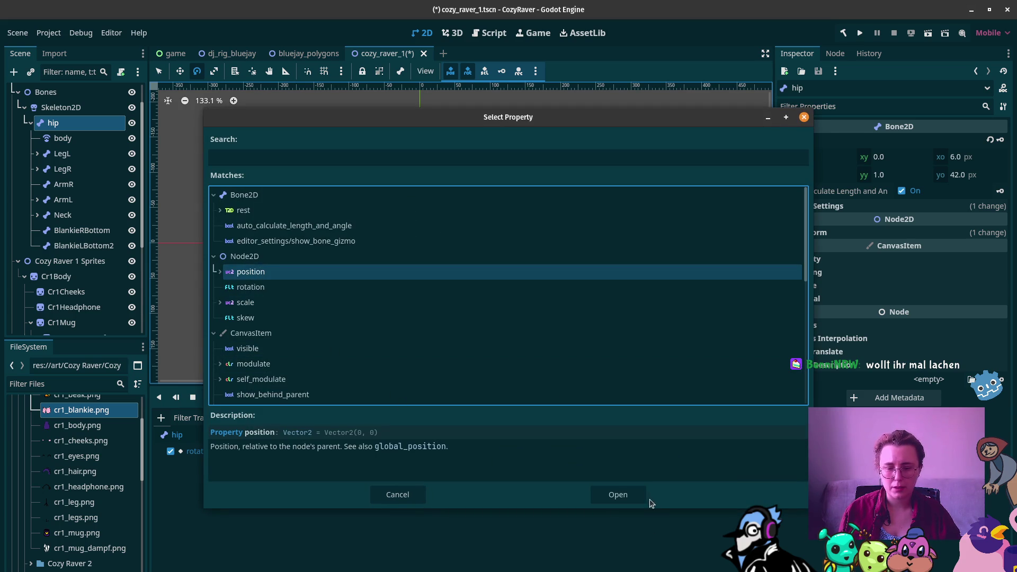
pyautogui.click(641, 498)
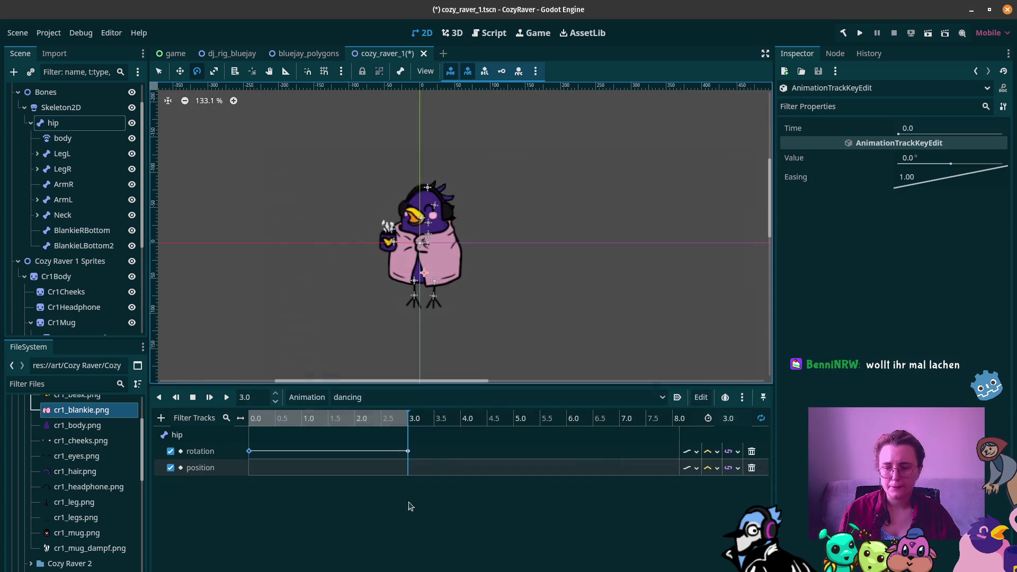
pyautogui.rightClick(250, 470)
# Key hip position (x 6.0, y 42.0 px) at 0.0 and 3.0 seconds, then start another property track
pyautogui.click(265, 474)
pyautogui.click(250, 468)
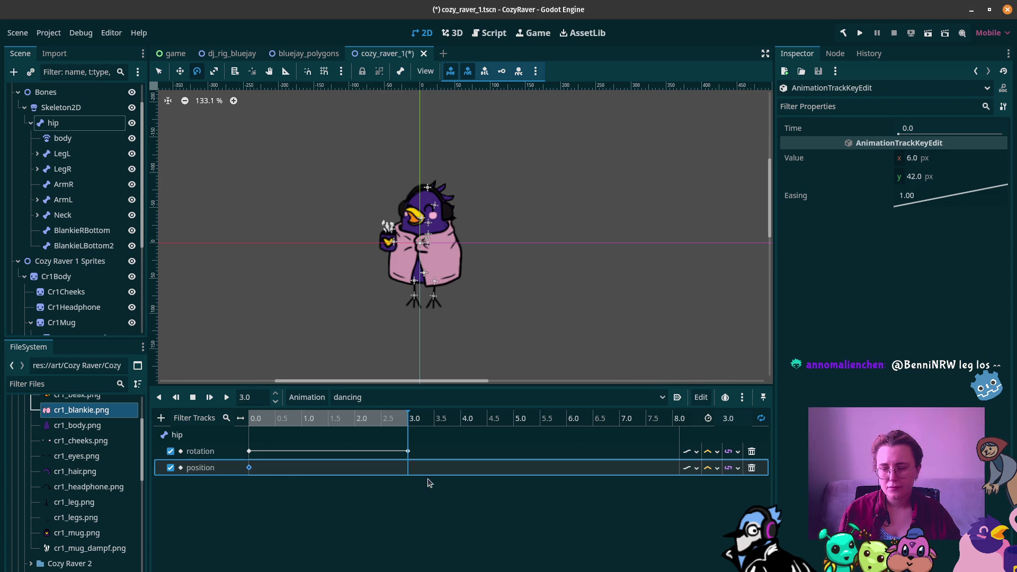
pyautogui.hotkey('ctrl', 'd')
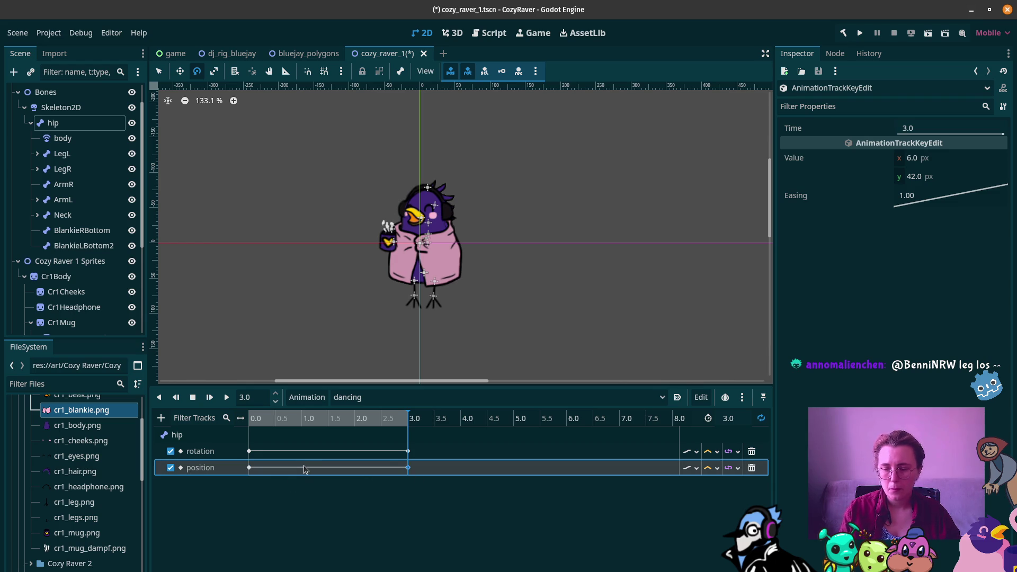
pyautogui.click(161, 417)
pyautogui.click(189, 435)
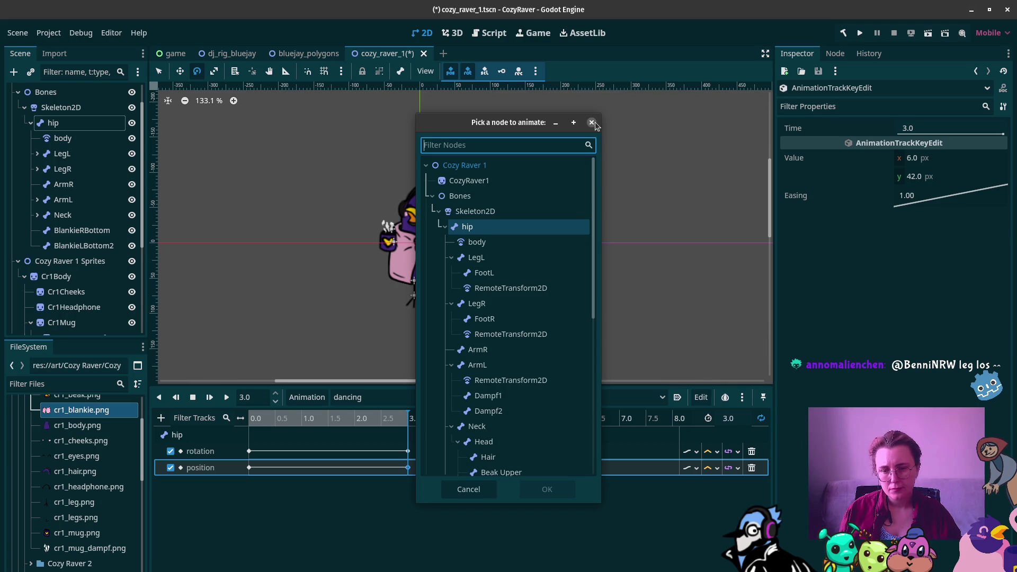
# Create a position track for the LegR bone
pyautogui.click(518, 302)
pyautogui.click(558, 494)
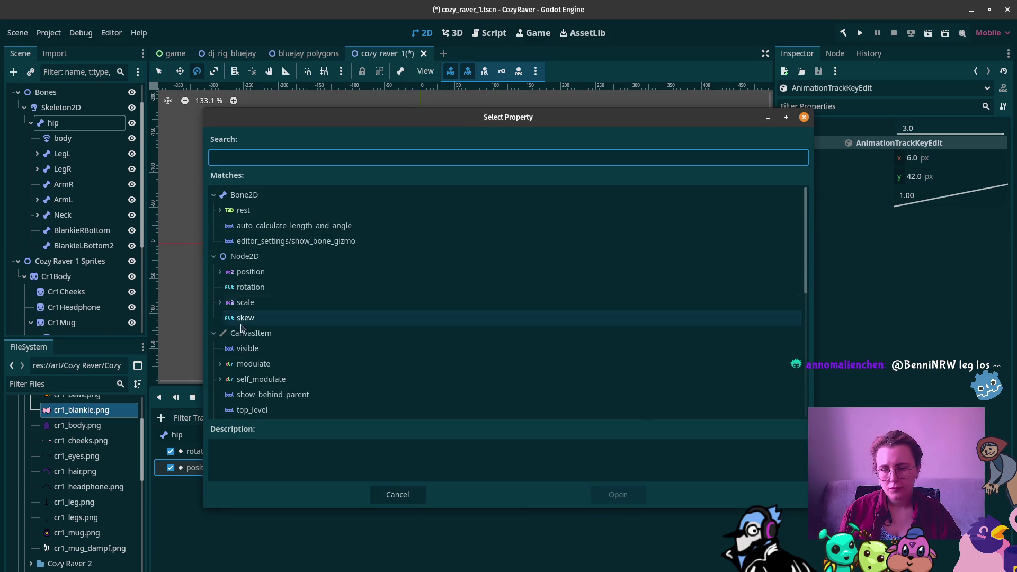
pyautogui.click(276, 278)
pyautogui.click(604, 496)
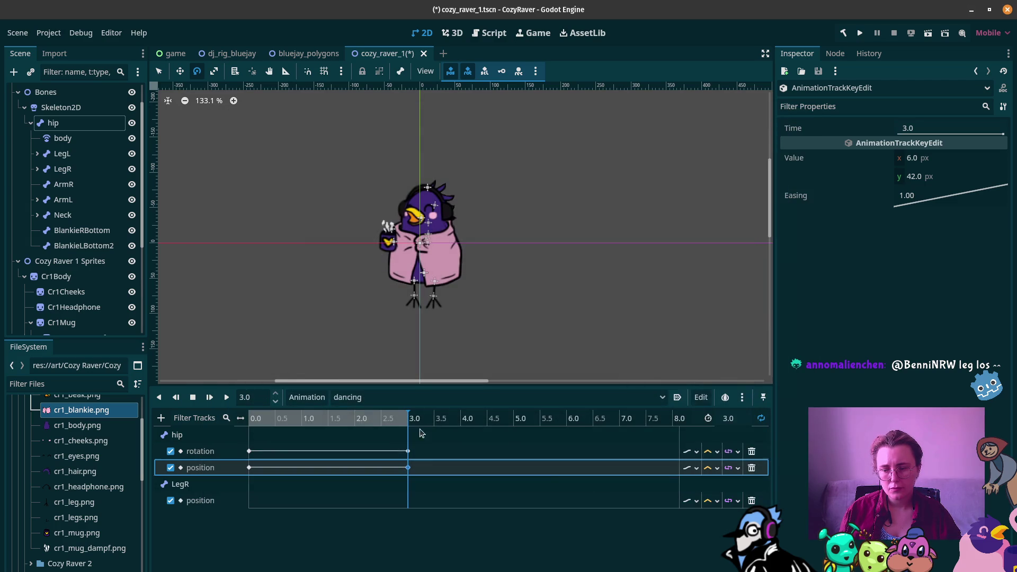
# Key LegR position (x 15.0, y 12.0 px) at 0.0 and 3.0 seconds
pyautogui.click(252, 510)
pyautogui.rightClick(252, 509)
pyautogui.click(259, 510)
pyautogui.click(252, 500)
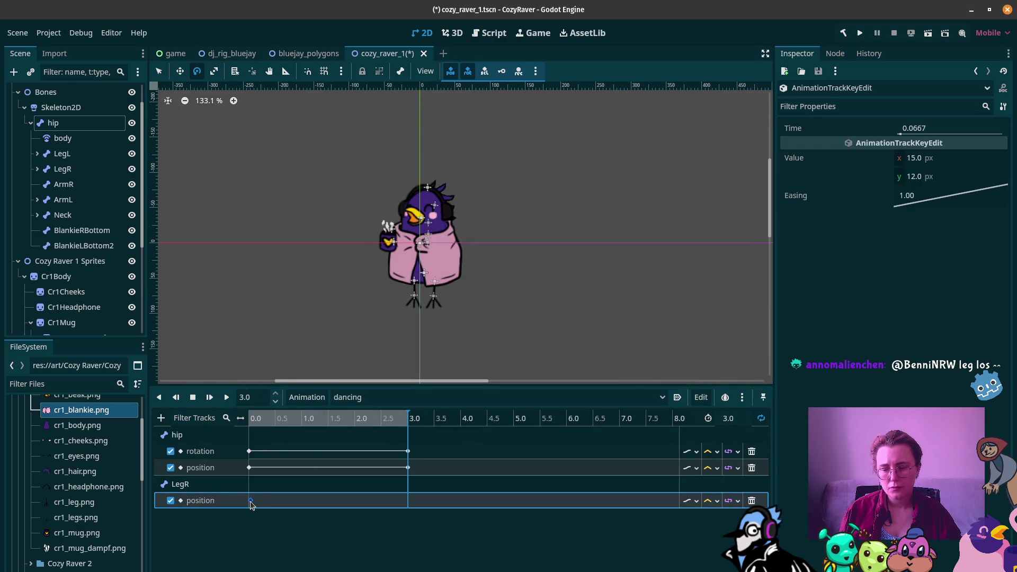
pyautogui.rightClick(407, 504)
pyautogui.click(358, 505)
pyautogui.hotkey('ctrl', 'd')
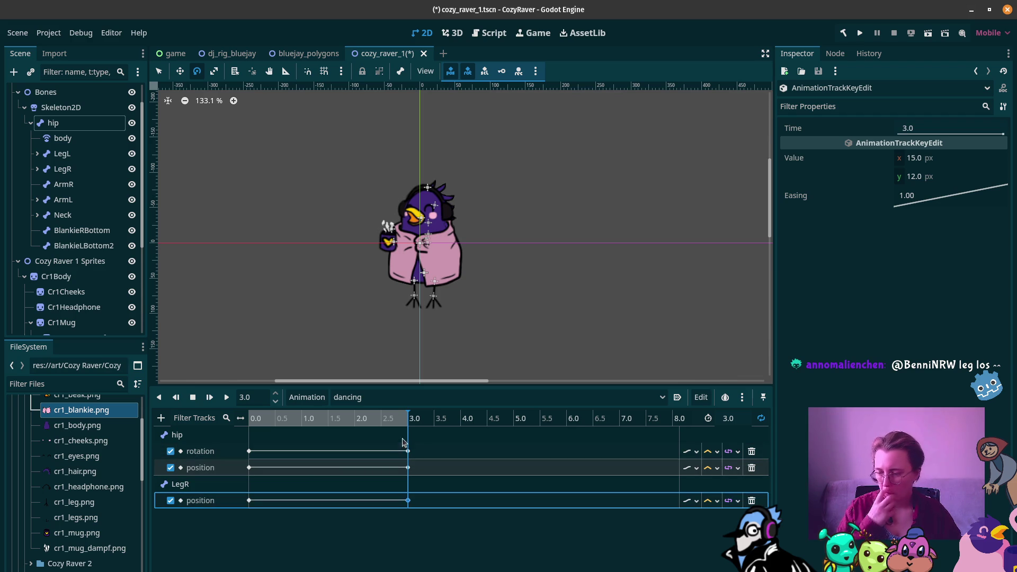
pyautogui.click(160, 418)
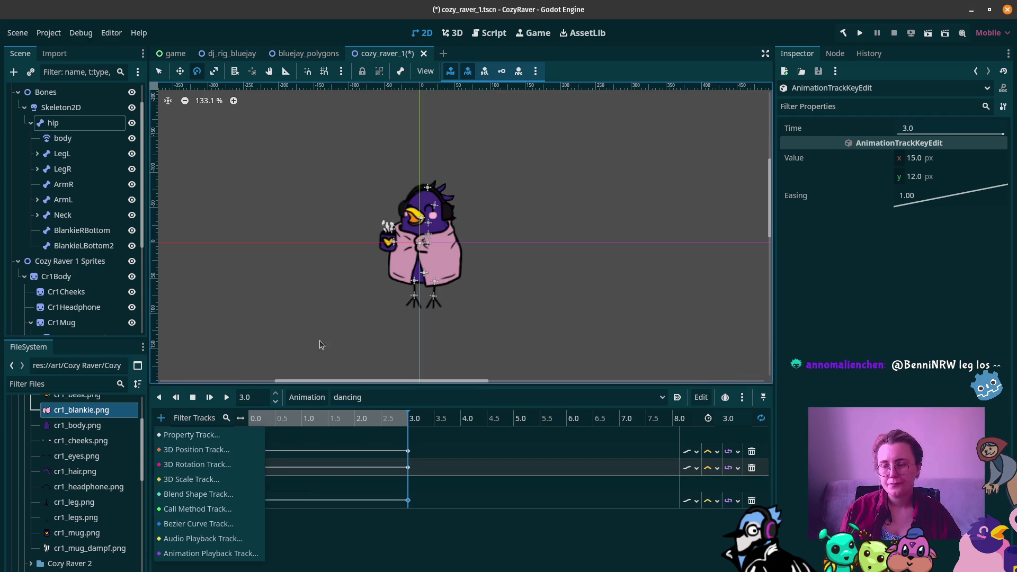
# Create a position track for the LegL bone
pyautogui.click(196, 434)
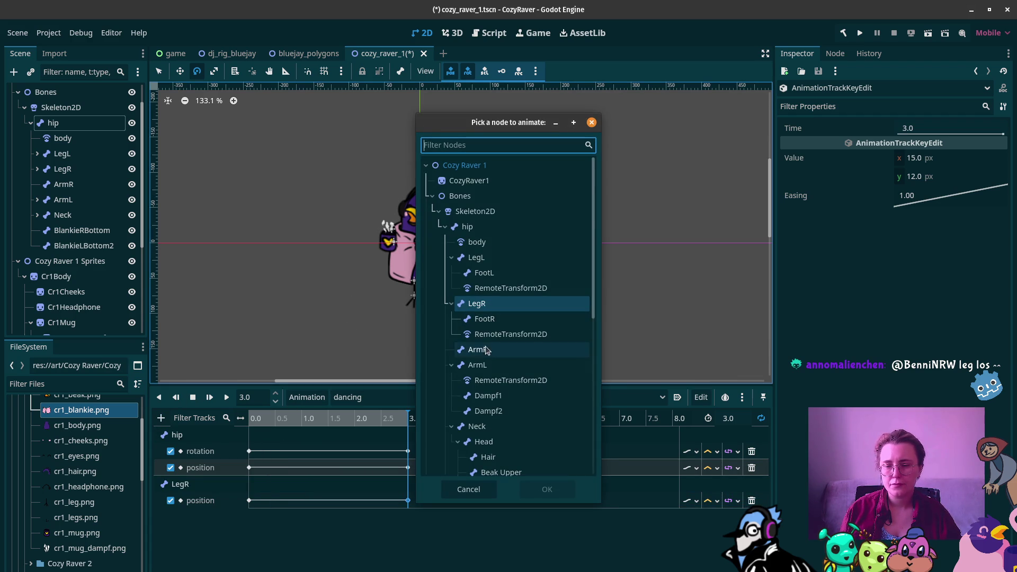
pyautogui.click(487, 261)
pyautogui.click(547, 489)
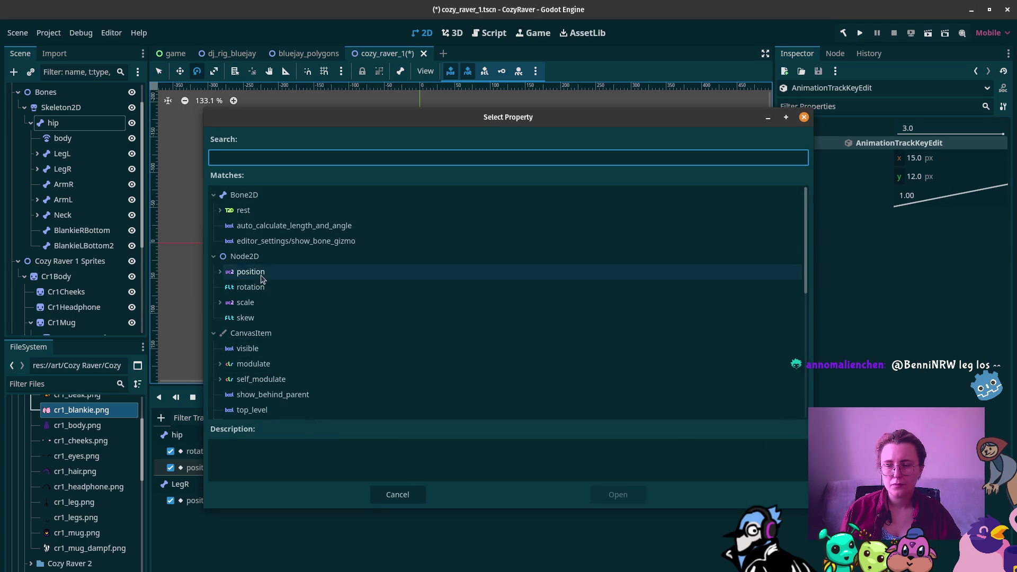
pyautogui.click(257, 272)
pyautogui.click(615, 495)
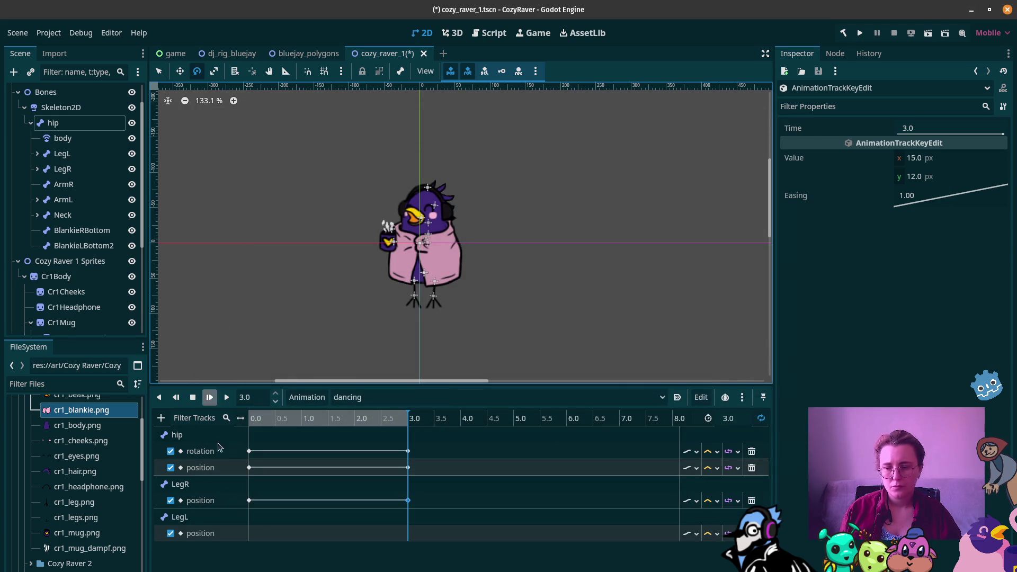
# Key LegL position (x -14.0, y 11.0 px) at 0.0 and 3.0 seconds
pyautogui.click(251, 532)
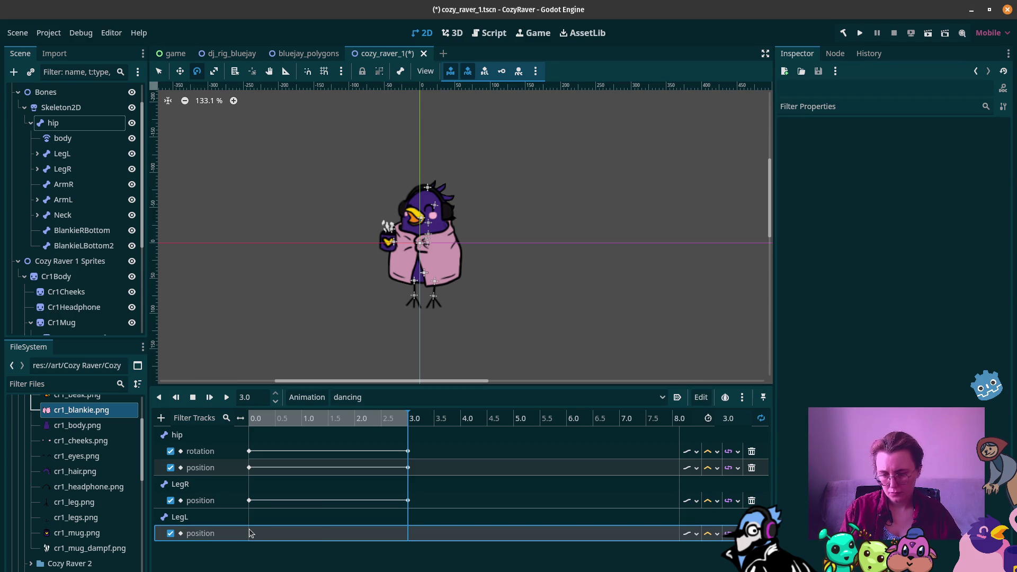
pyautogui.rightClick(251, 533)
pyautogui.click(270, 537)
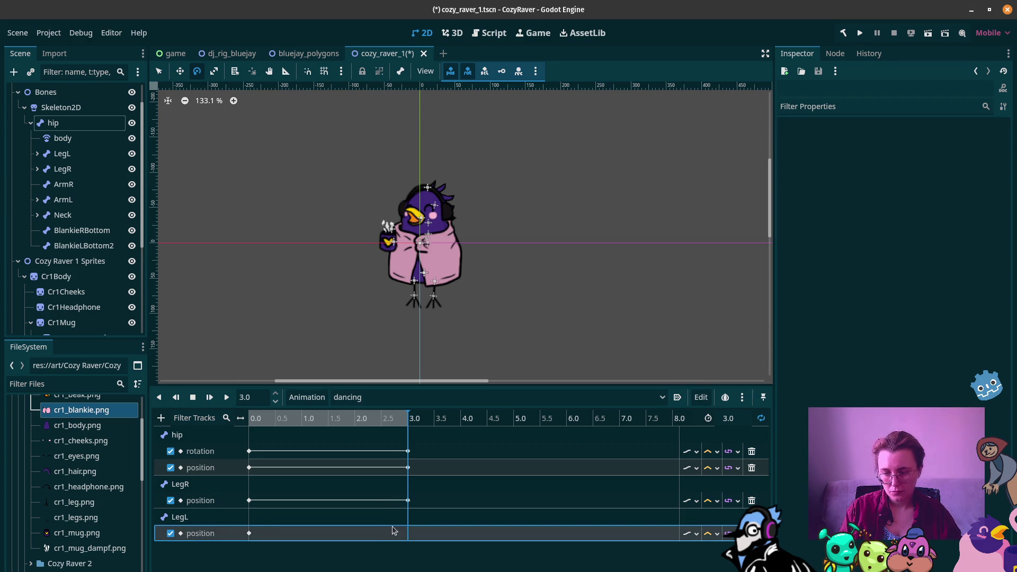
pyautogui.click(248, 533)
pyautogui.hotkey('ctrl', 'd')
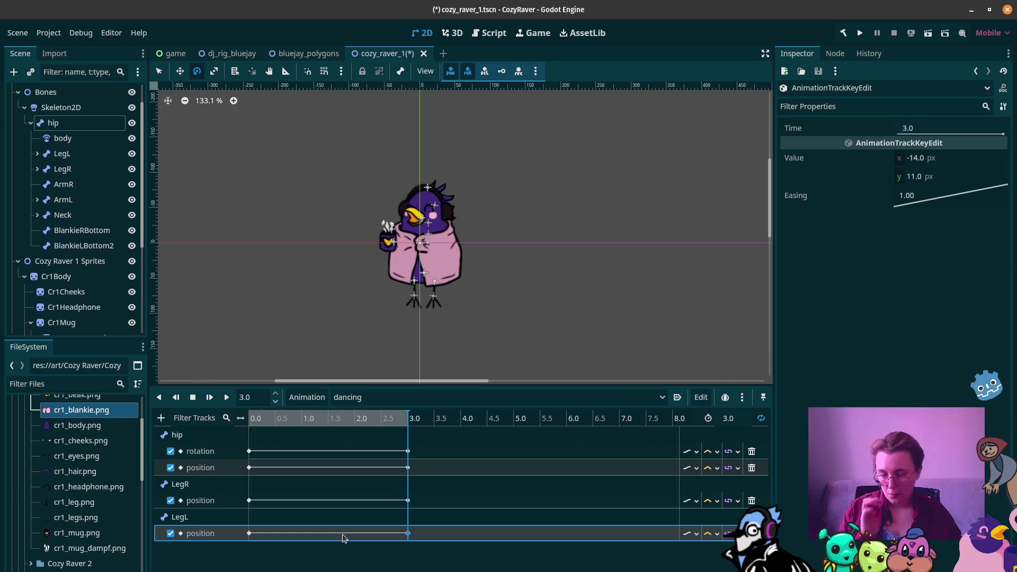
pyautogui.click(741, 398)
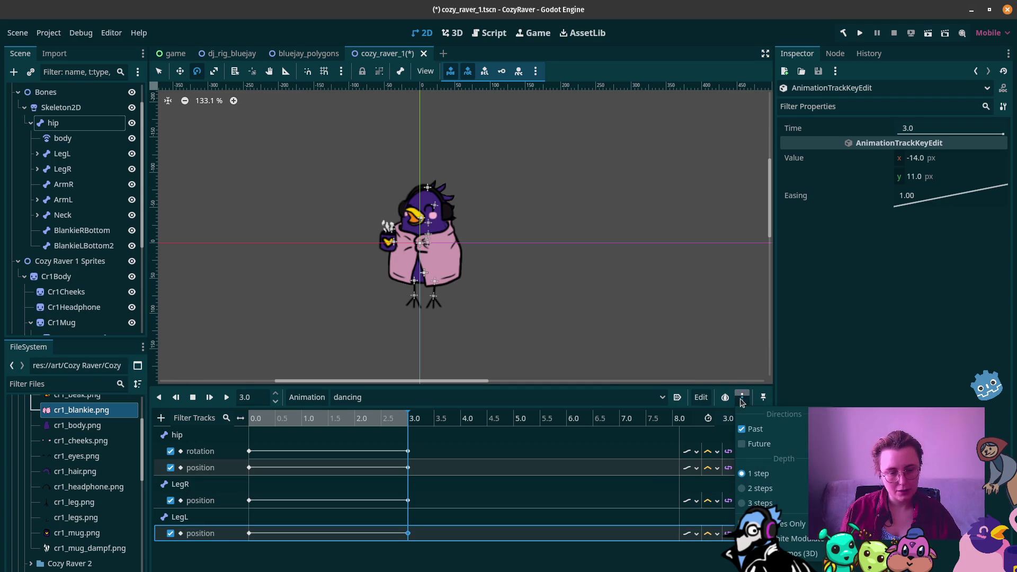
pyautogui.click(742, 400)
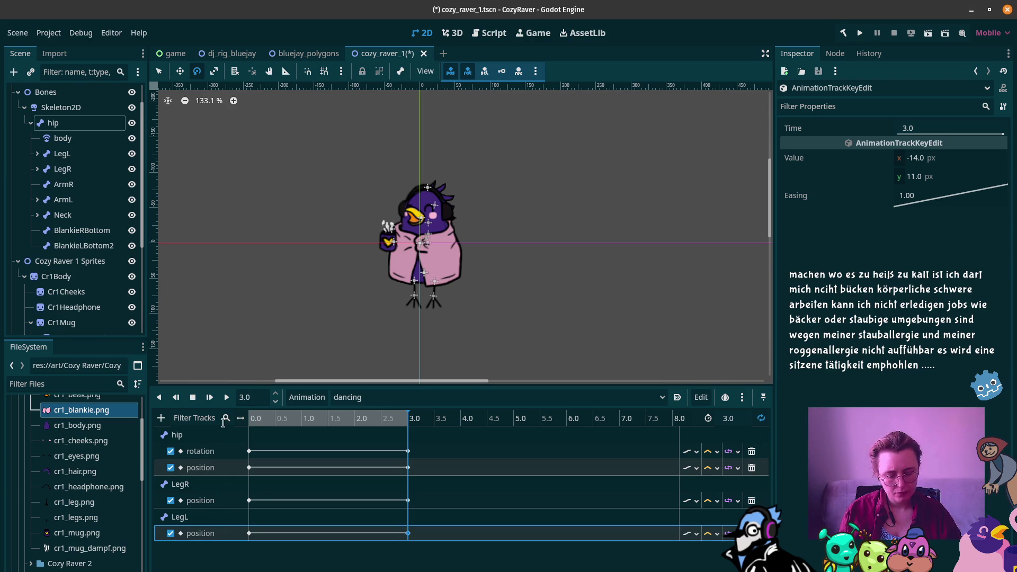
pyautogui.moveTo(91, 471)
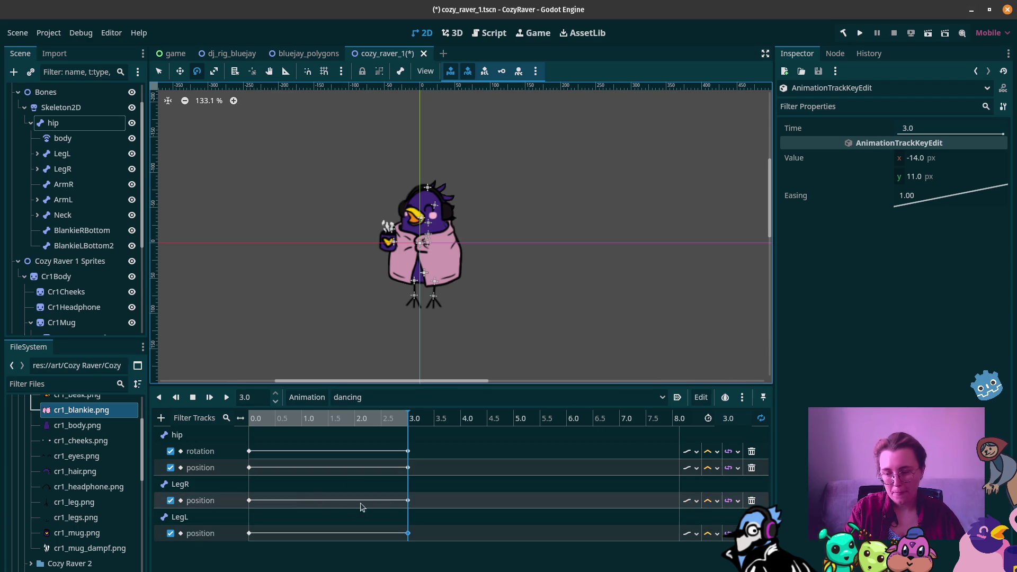
# Add a rotation track for the FootL bone to the dancing animation
pyautogui.click(160, 417)
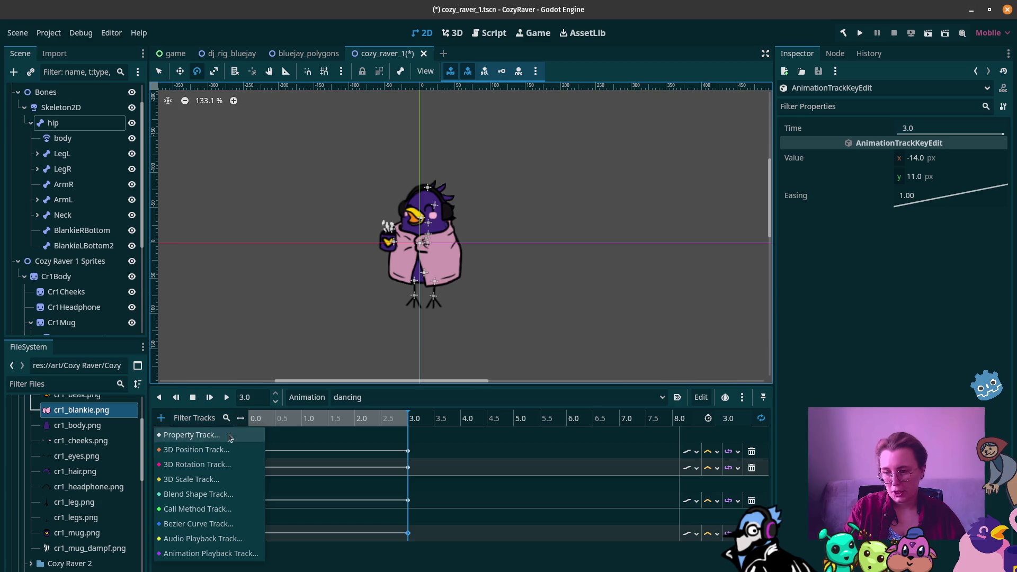
pyautogui.click(192, 434)
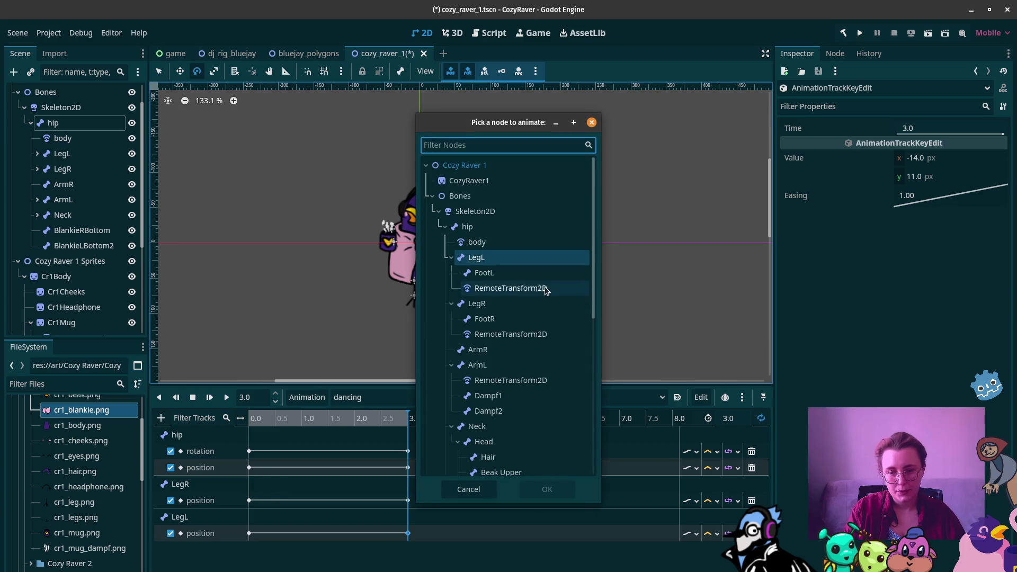
pyautogui.scroll(-2, 516, 245)
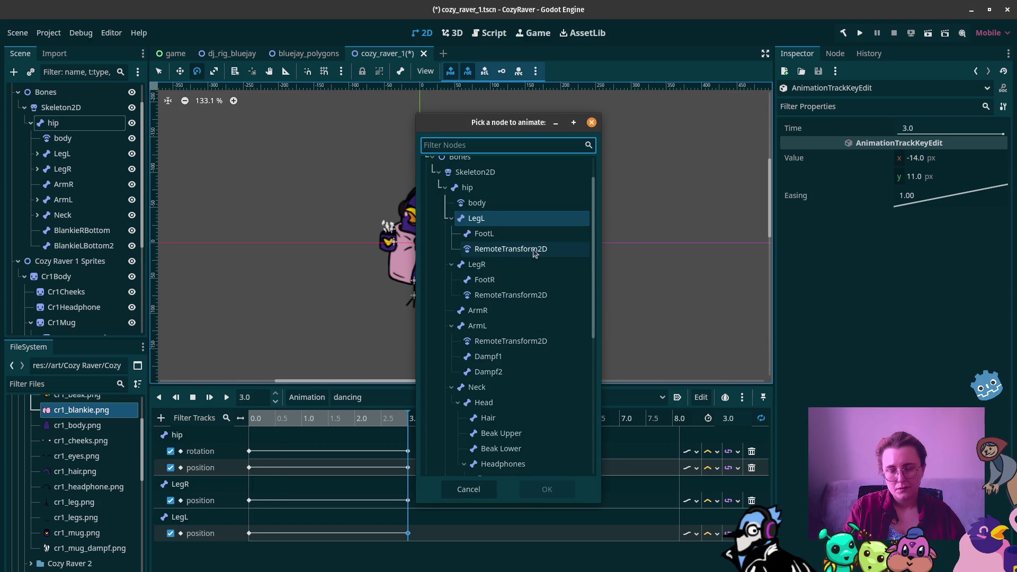
pyautogui.click(509, 234)
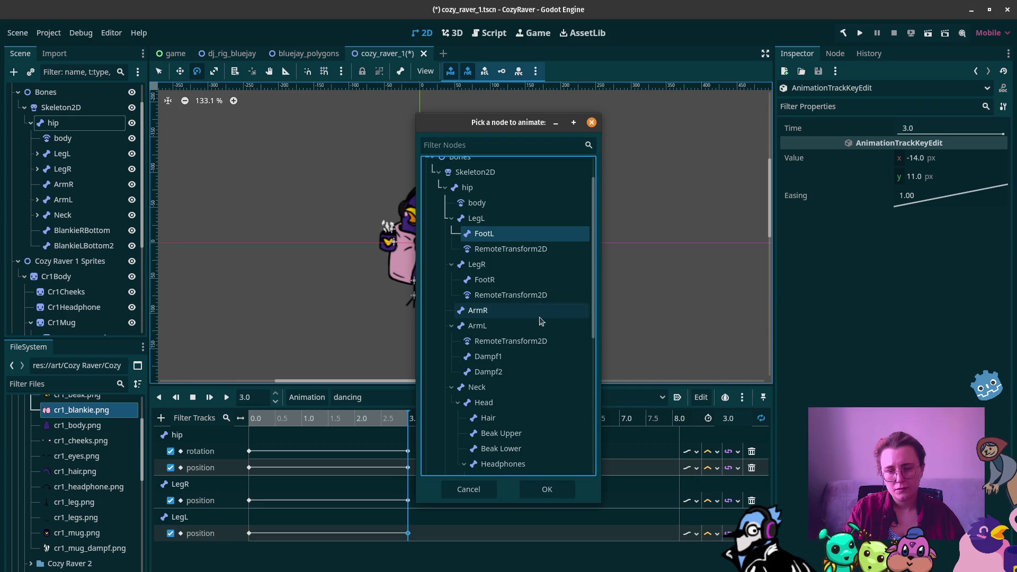
pyautogui.click(564, 497)
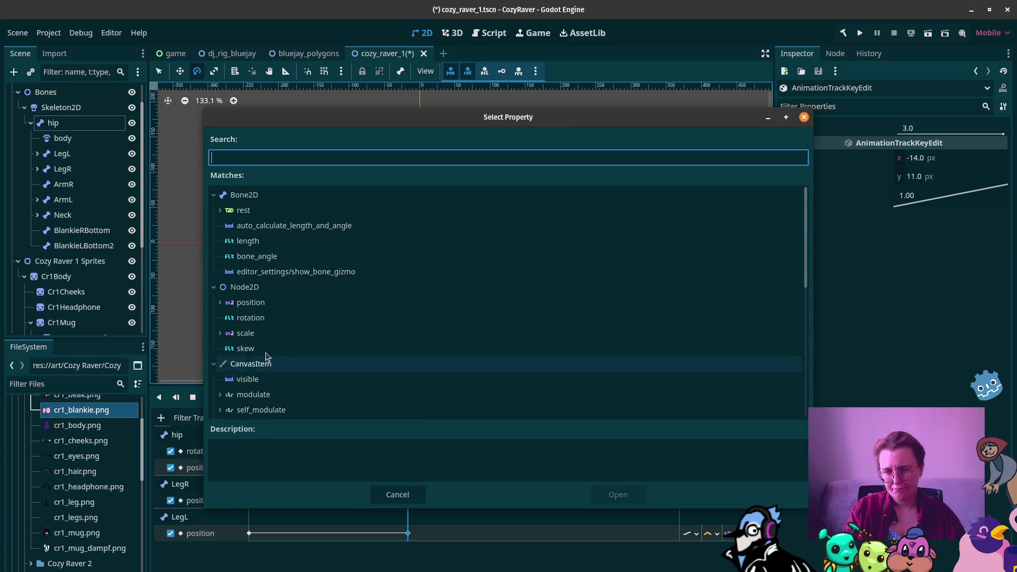
pyautogui.click(251, 318)
pyautogui.click(617, 494)
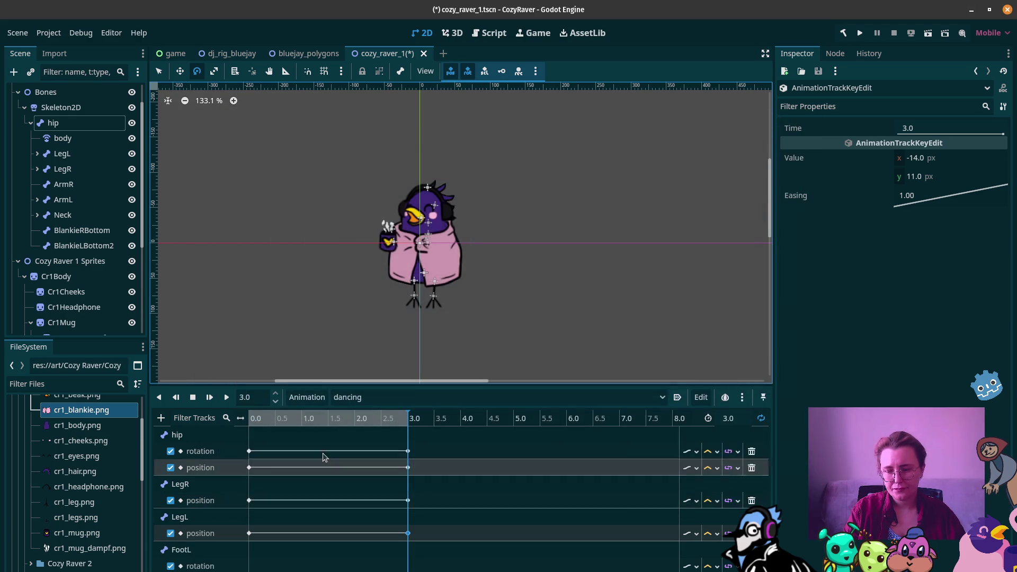
# Add a rotation track for the FootR bone
pyautogui.click(161, 418)
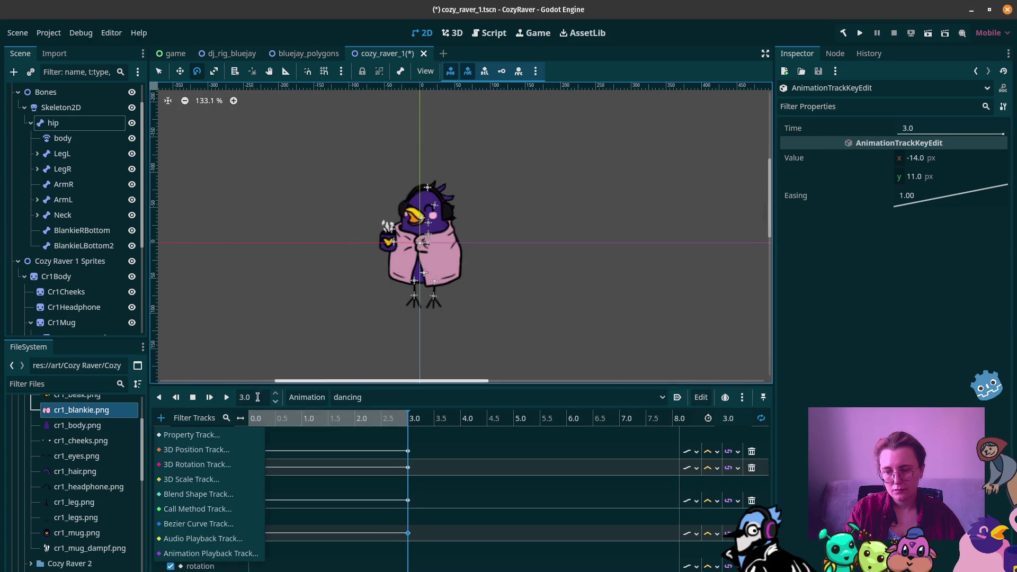
pyautogui.click(187, 442)
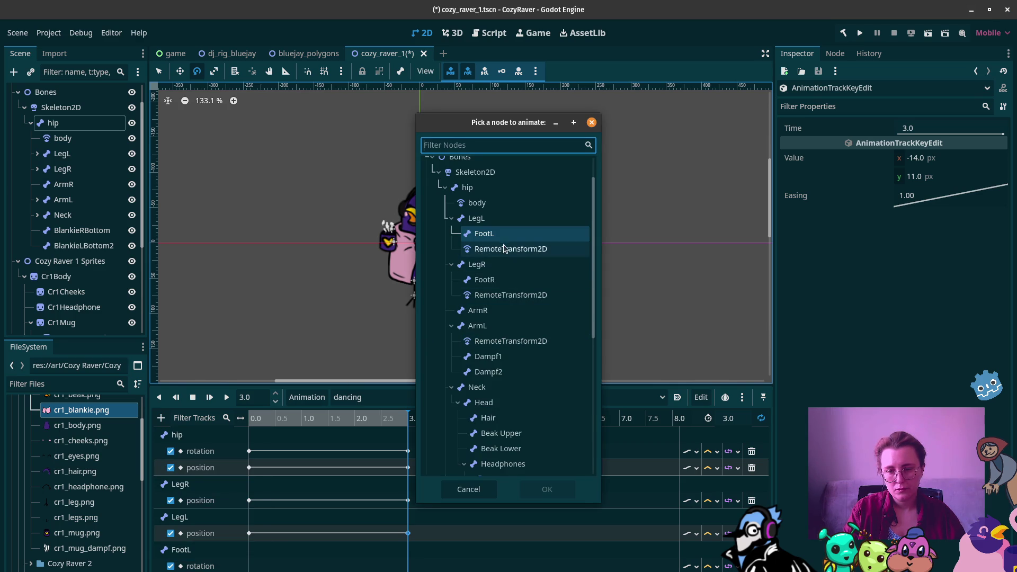
pyautogui.click(515, 280)
pyautogui.click(546, 488)
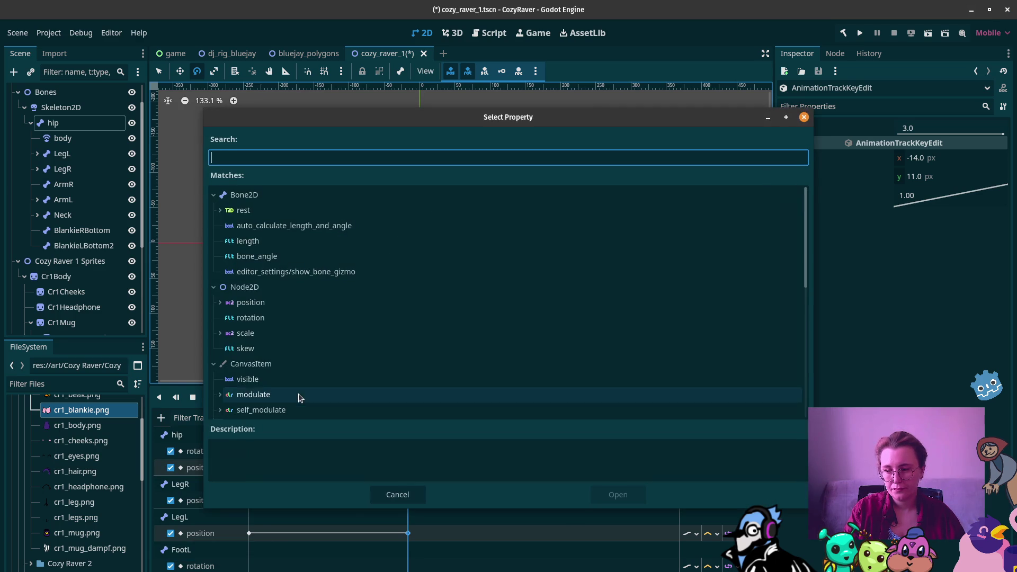
pyautogui.click(250, 317)
pyautogui.click(618, 494)
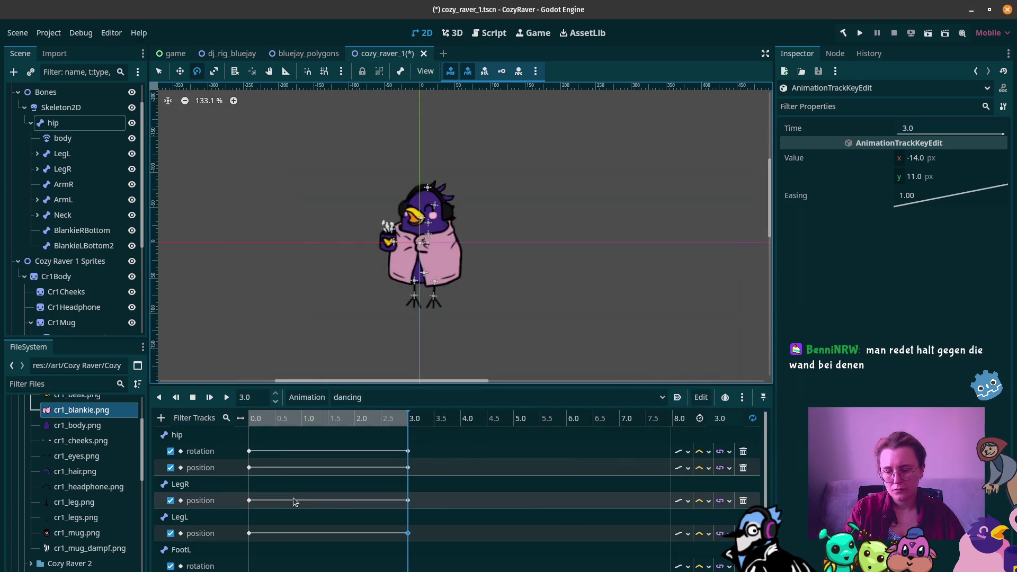
# Add FootL rotation keyframes at 0.0 s and 3.0 s, then clear the key selection
pyautogui.click(252, 548)
pyautogui.rightClick(253, 549)
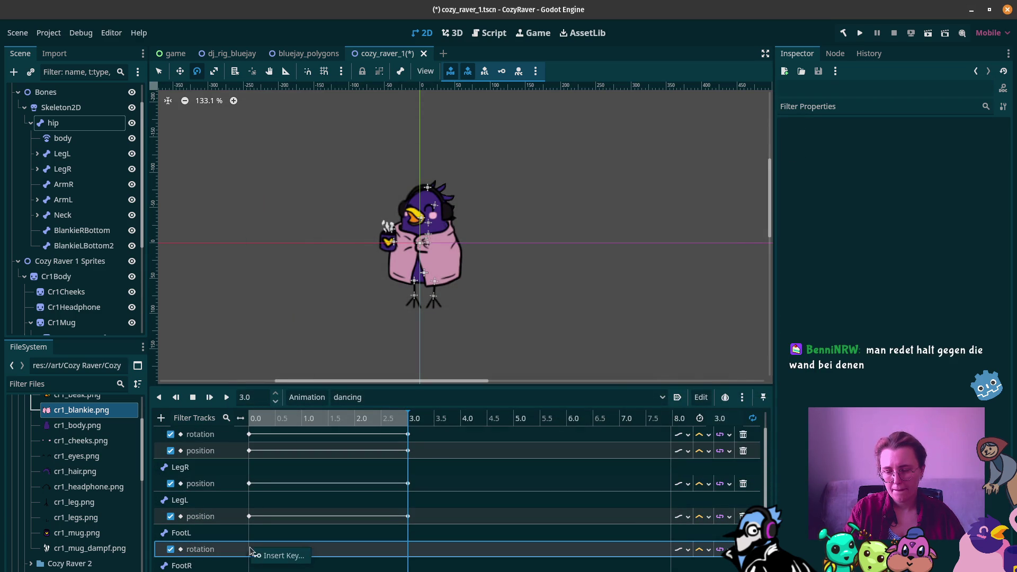
pyautogui.click(275, 558)
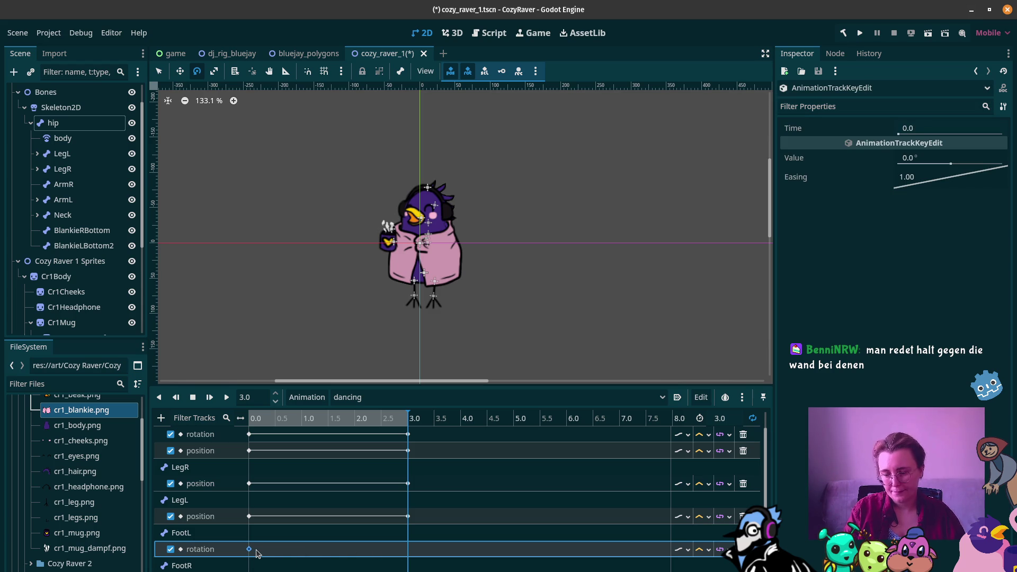
pyautogui.hotkey('ctrl', 'd')
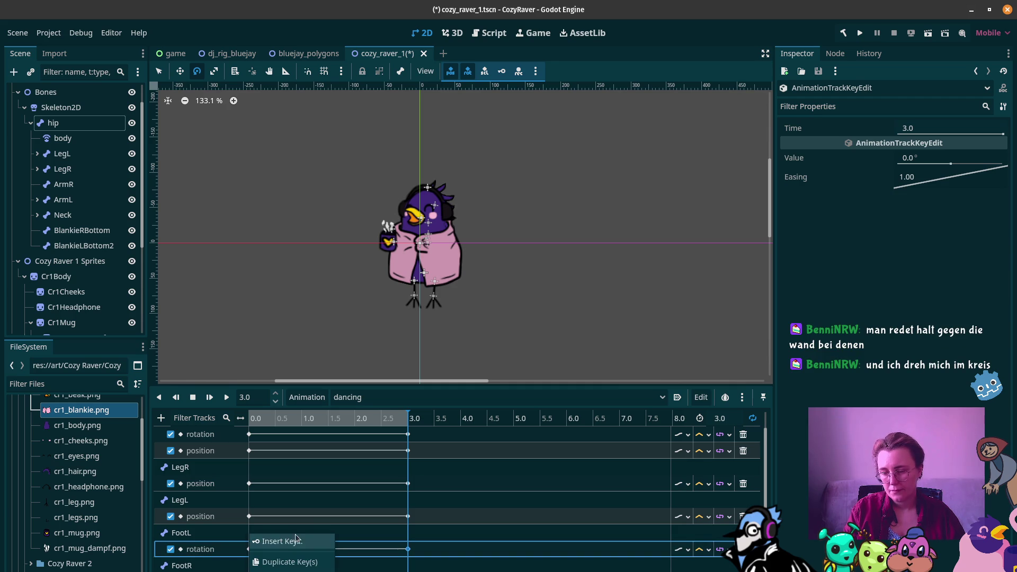
pyautogui.click(327, 553)
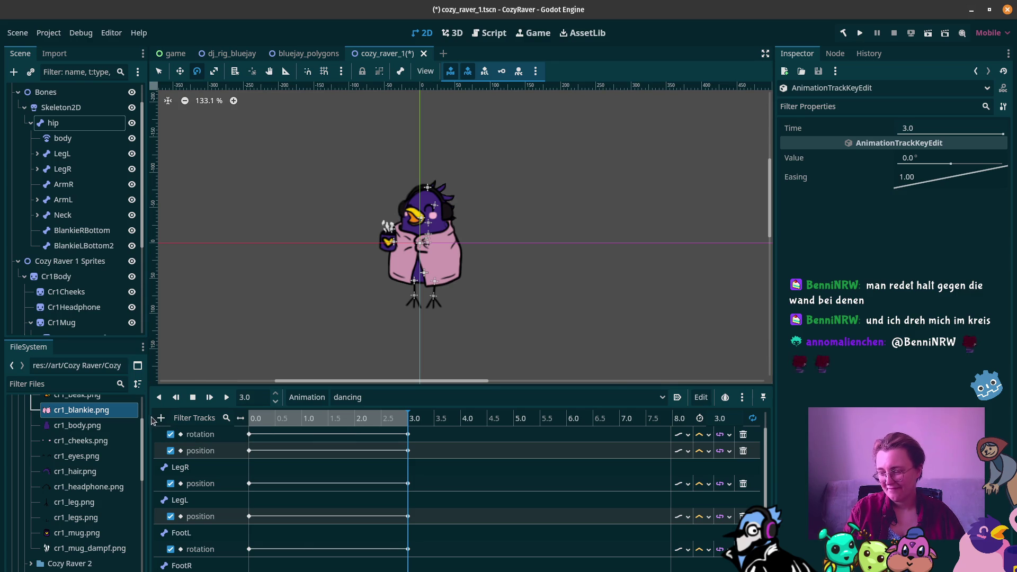
pyautogui.click(161, 419)
# Add a property track for the ArmL bone's position to the dancing animation
pyautogui.click(191, 435)
pyautogui.press('Up')
pyautogui.press('Up')
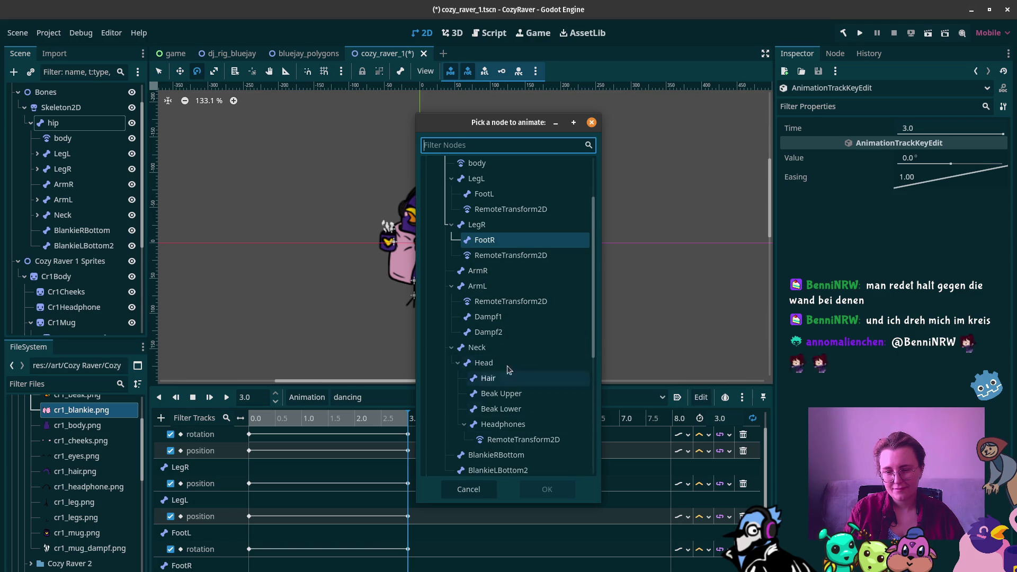
pyautogui.click(521, 289)
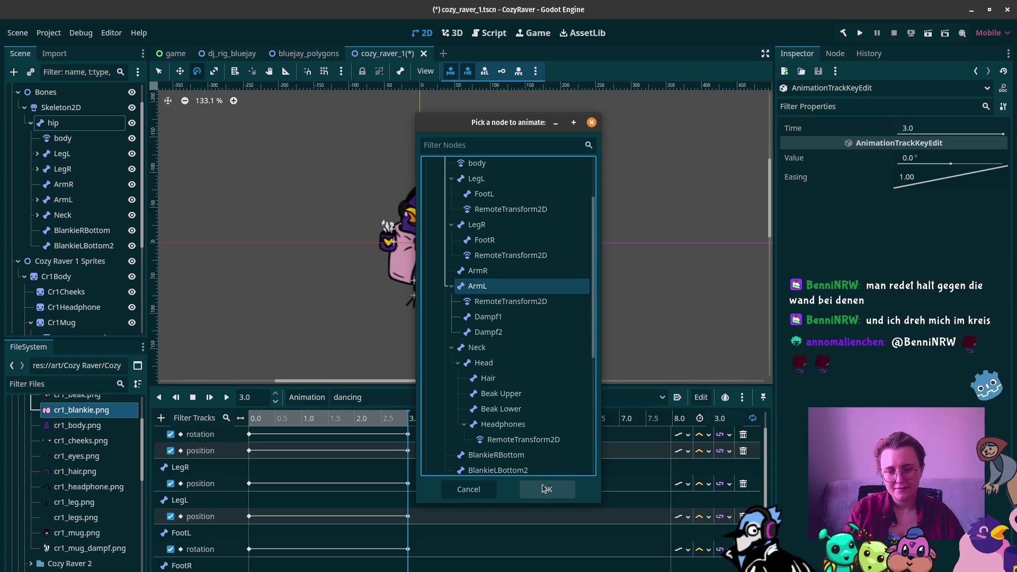
pyautogui.click(544, 487)
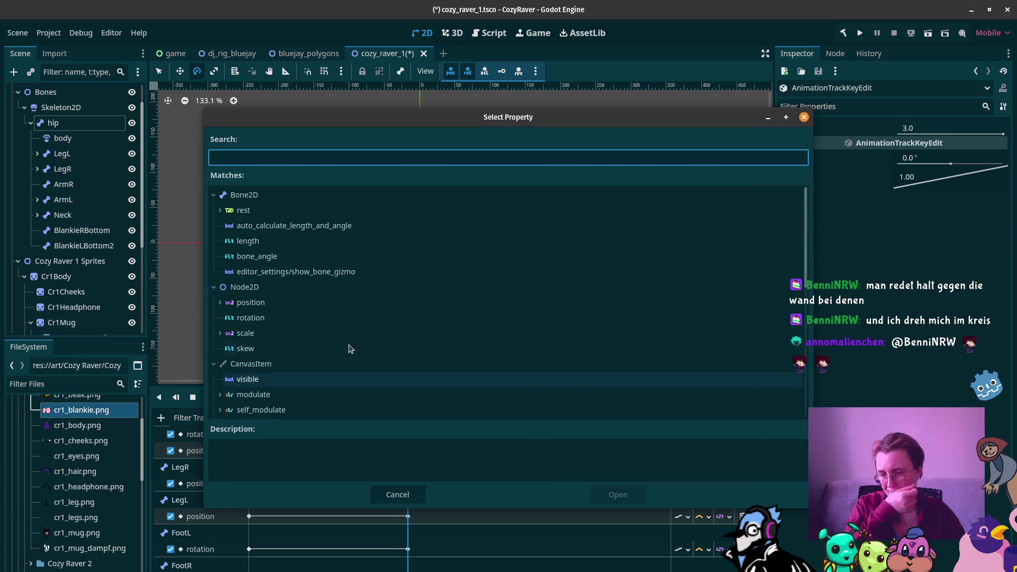
pyautogui.click(300, 302)
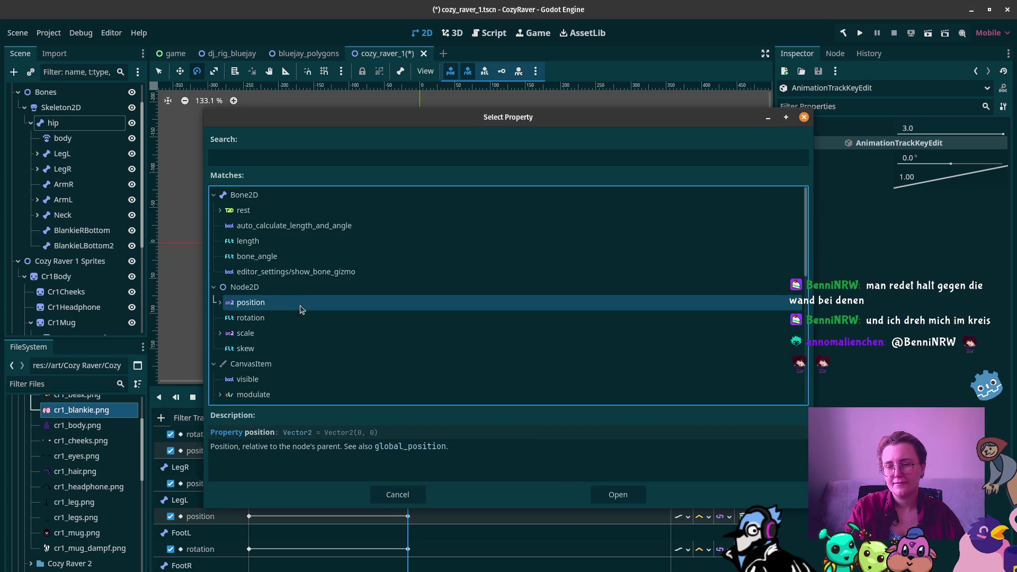
pyautogui.doubleClick(299, 317)
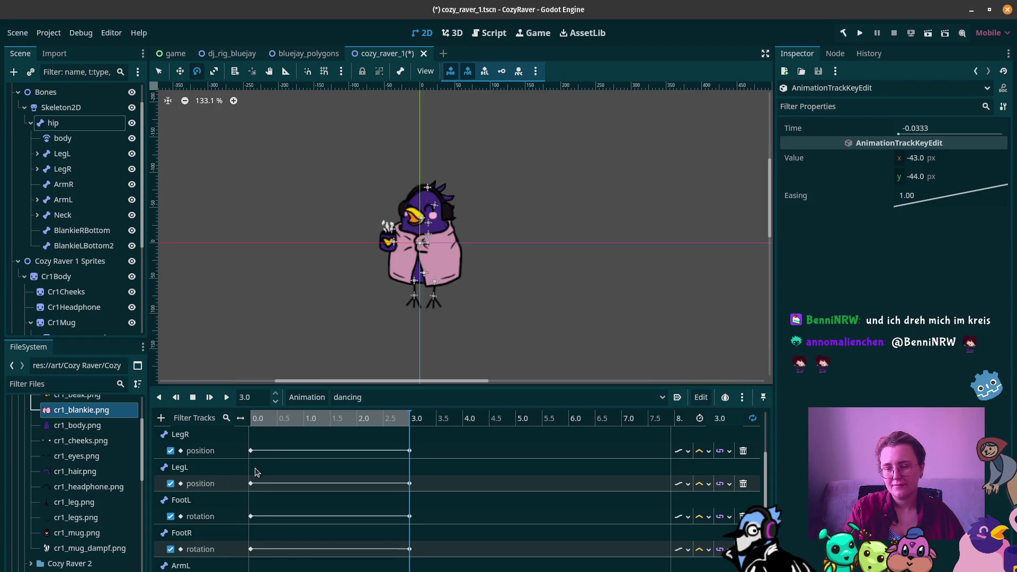
# Scrub the playhead from 0.0 to 3.0, select the 3.0 key, and show the output log
pyautogui.click(253, 427)
pyautogui.moveTo(253, 427); pyautogui.dragTo(247, 426)
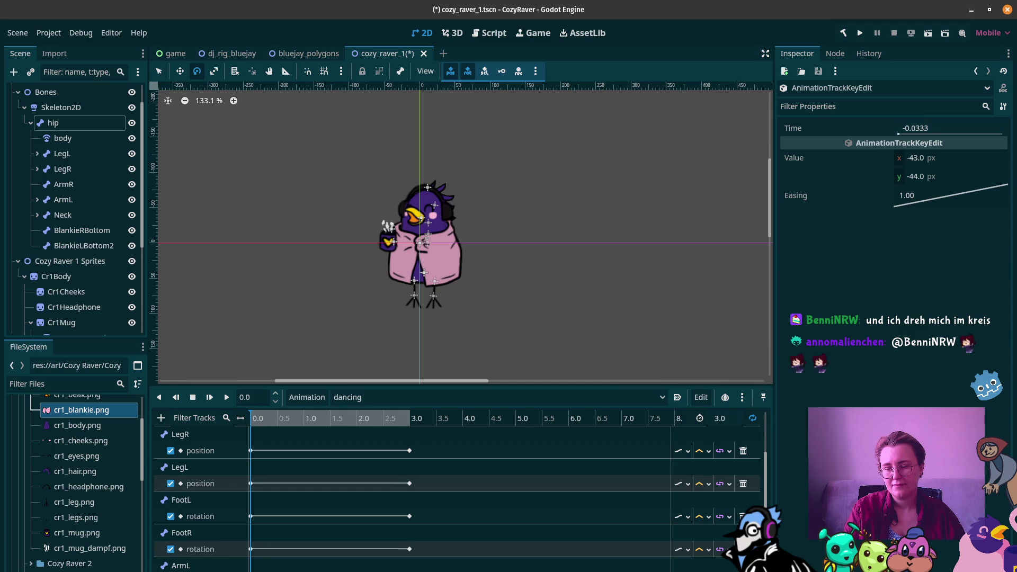
pyautogui.moveTo(316, 427); pyautogui.dragTo(416, 426)
pyautogui.click(406, 425)
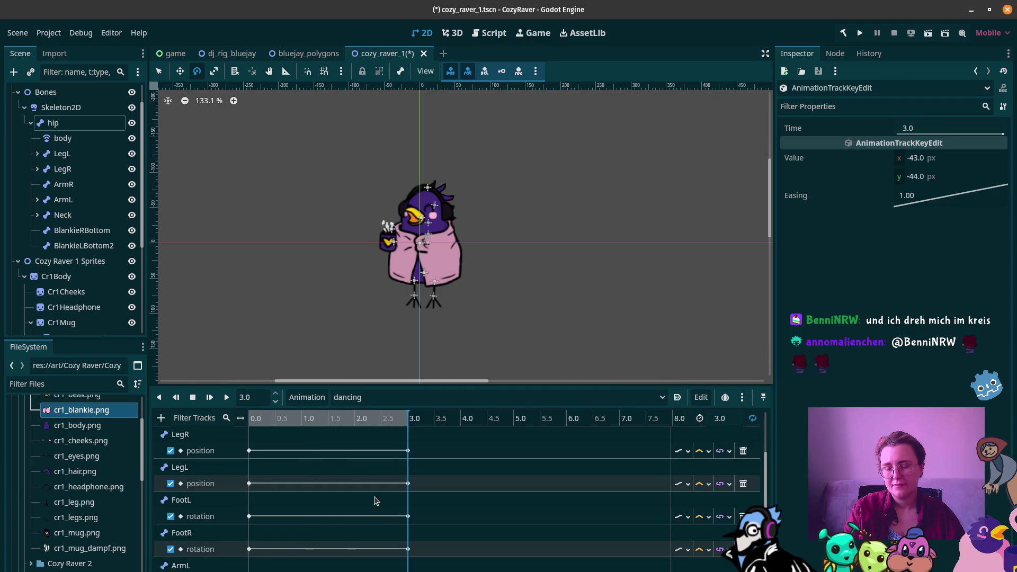
pyautogui.hotkey('alt', 'o')
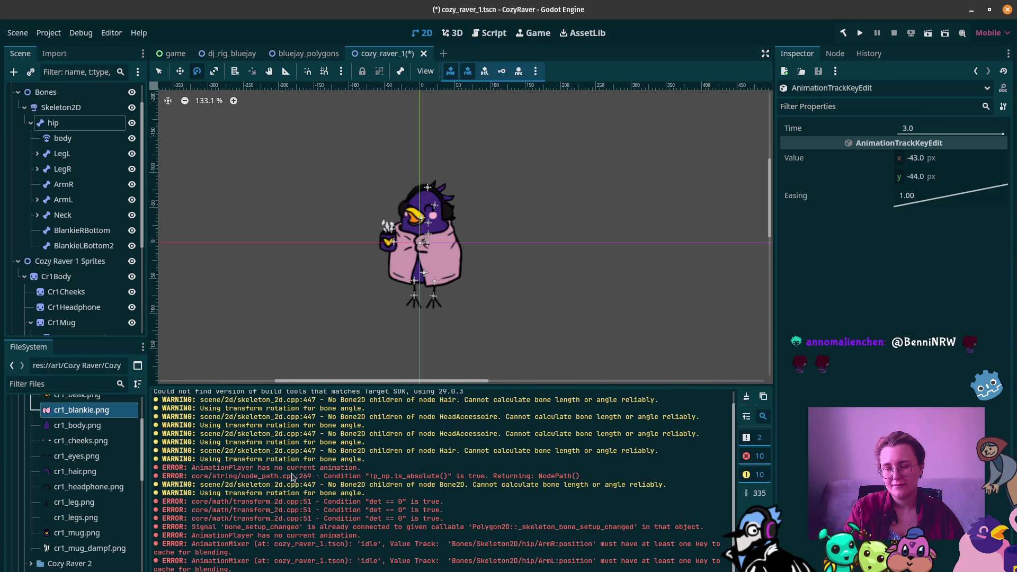
# Clear the output log and switch back to the Animation track editor
pyautogui.click(746, 397)
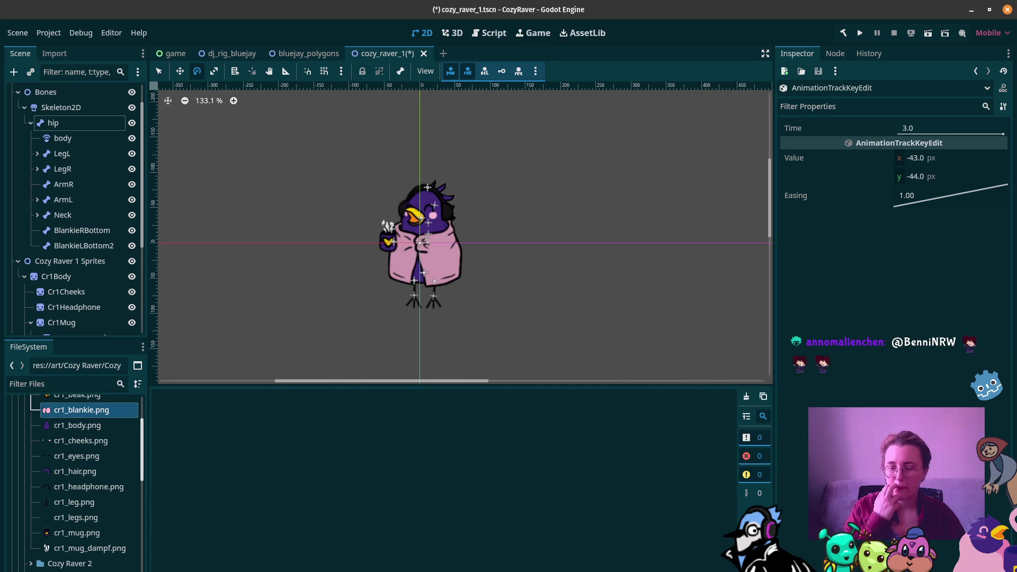
pyautogui.click(347, 570)
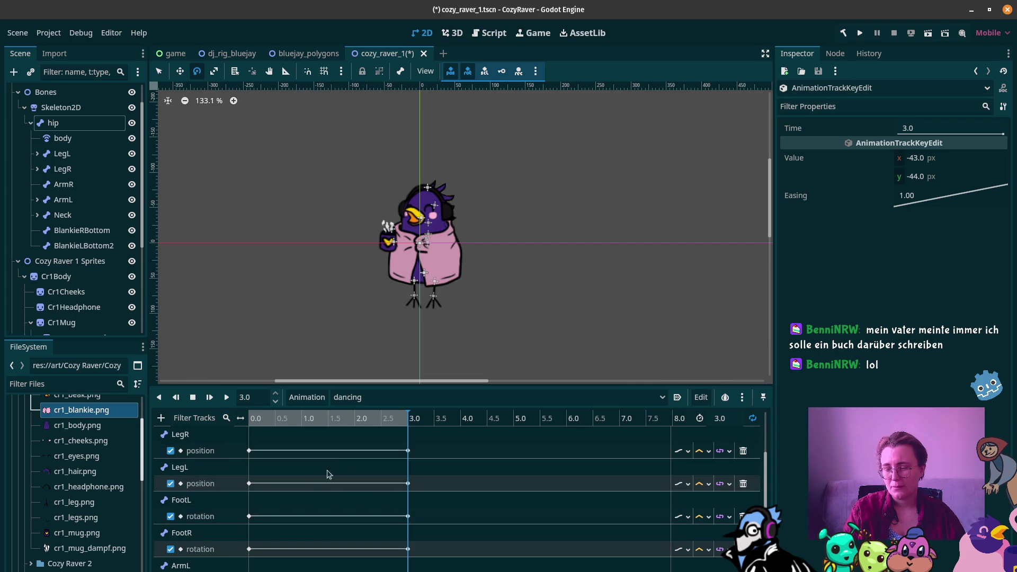
# Choose Add Track > Property Track and scroll the node list to pick a node
pyautogui.click(161, 418)
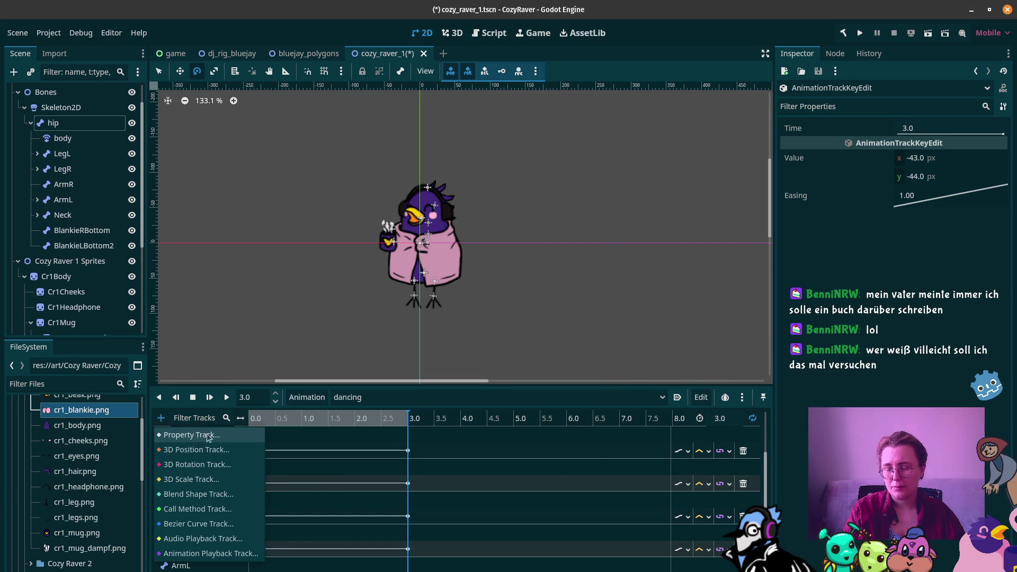
pyautogui.click(182, 434)
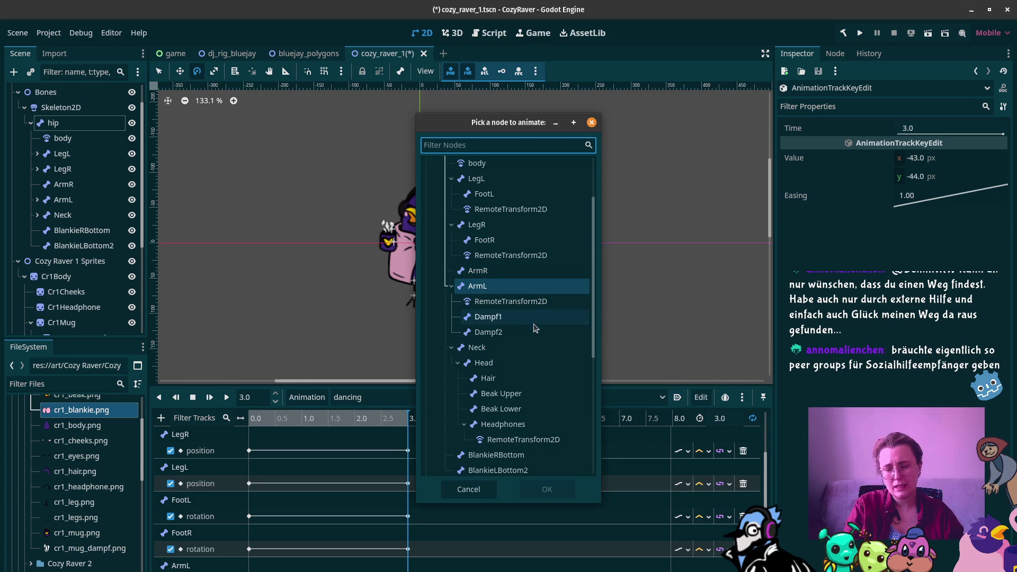
pyautogui.scroll(-2, 538, 355)
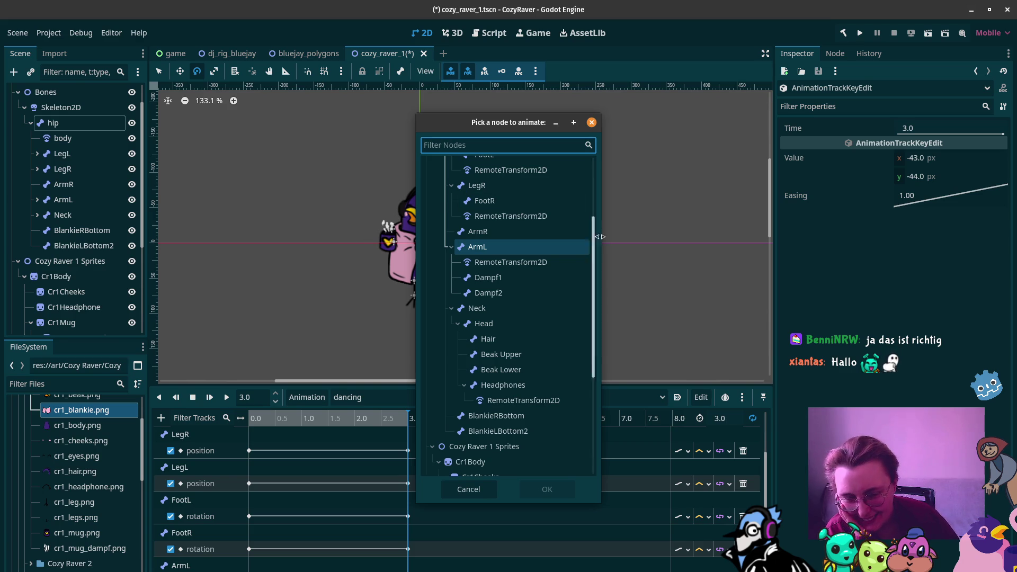
# Close the node picker, scroll up to the hip tracks, and select the hip rotation track
pyautogui.click(592, 124)
pyautogui.scroll(2, 395, 490)
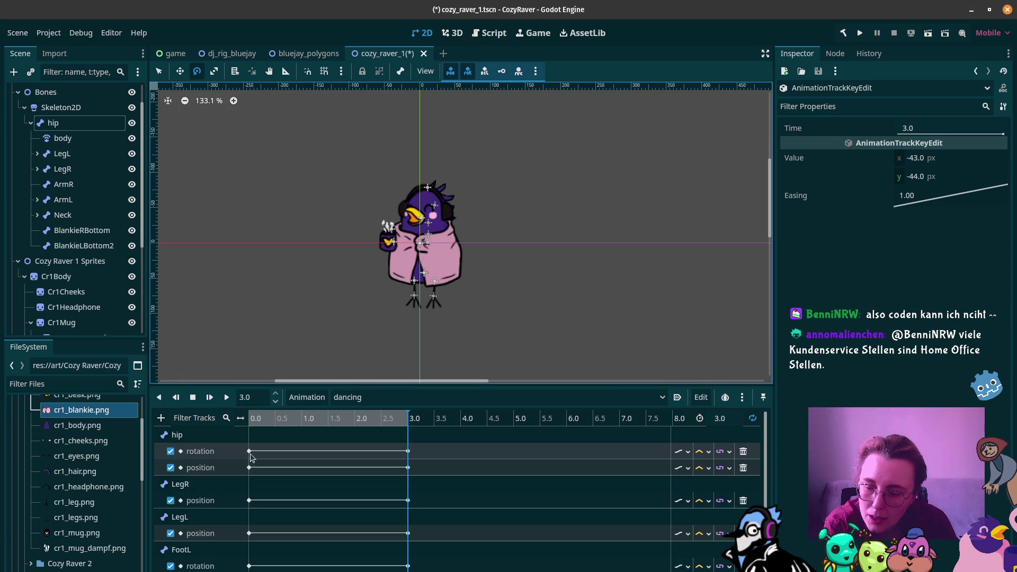
pyautogui.click(320, 454)
# Insert a hip rotation key and move it to 1.4 s
pyautogui.rightClick(319, 453)
pyautogui.click(326, 457)
pyautogui.moveTo(322, 453); pyautogui.dragTo(324, 452)
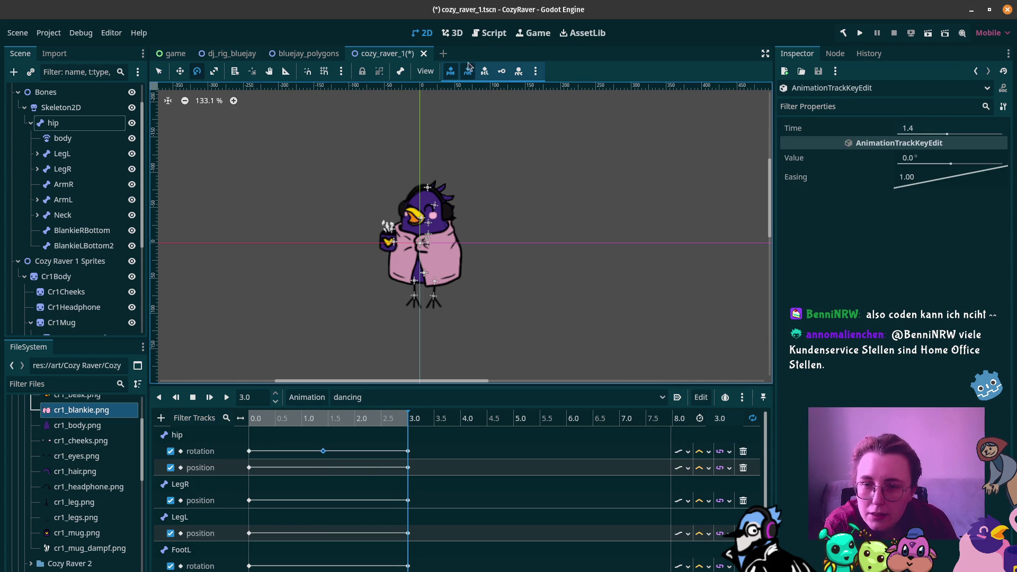
# With auto-keying on, tilt the hip bone slightly, scrub to 1.4 s, and select the blankie polygon
pyautogui.click(521, 69)
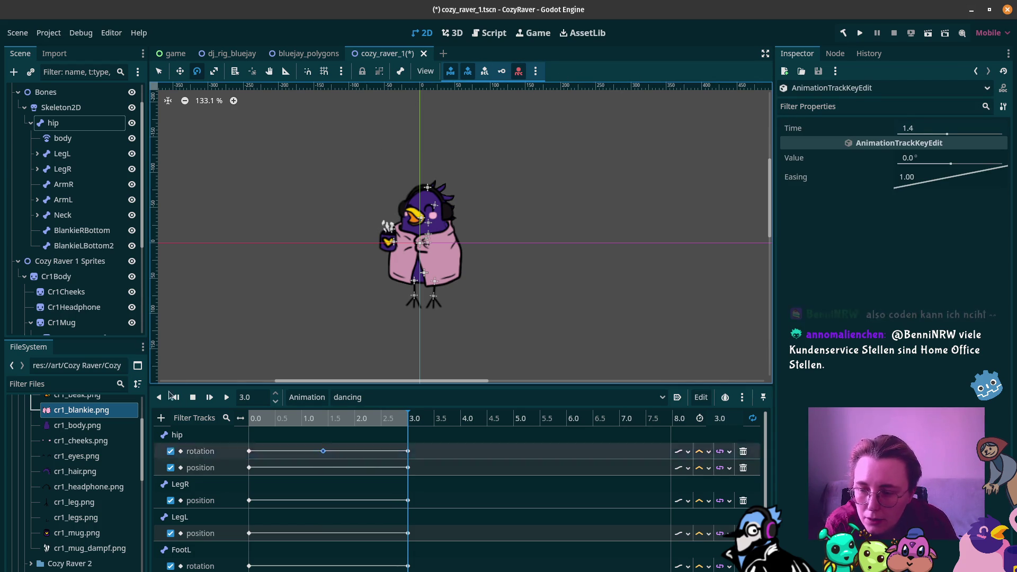
pyautogui.click(77, 125)
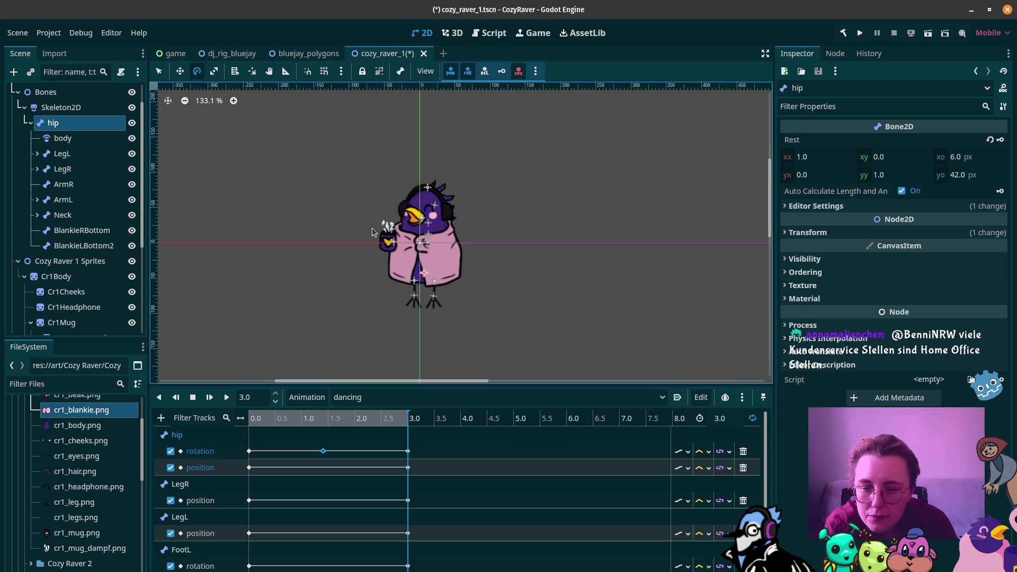
pyautogui.moveTo(382, 249); pyautogui.dragTo(372, 244)
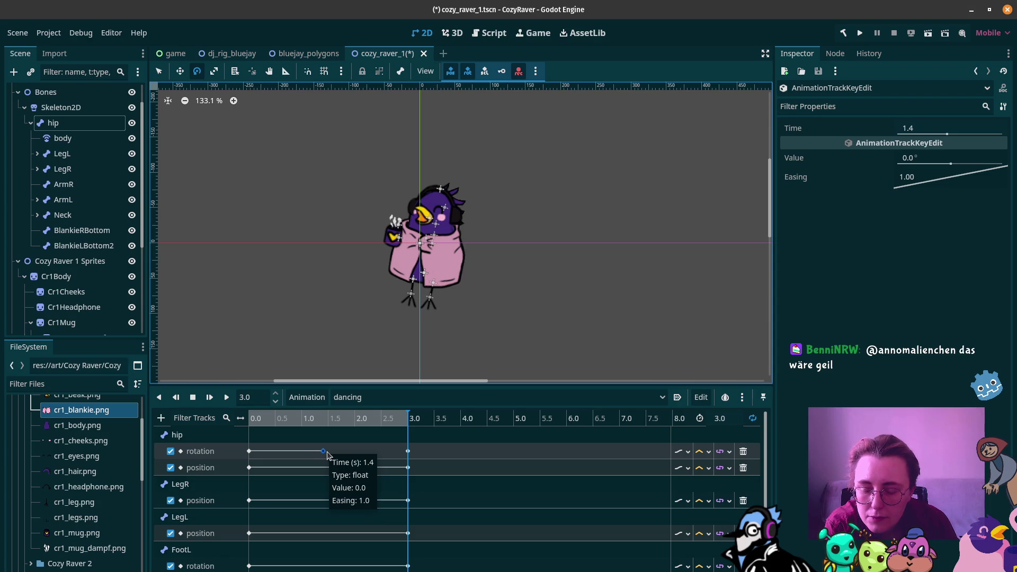
pyautogui.moveTo(330, 418); pyautogui.dragTo(325, 418)
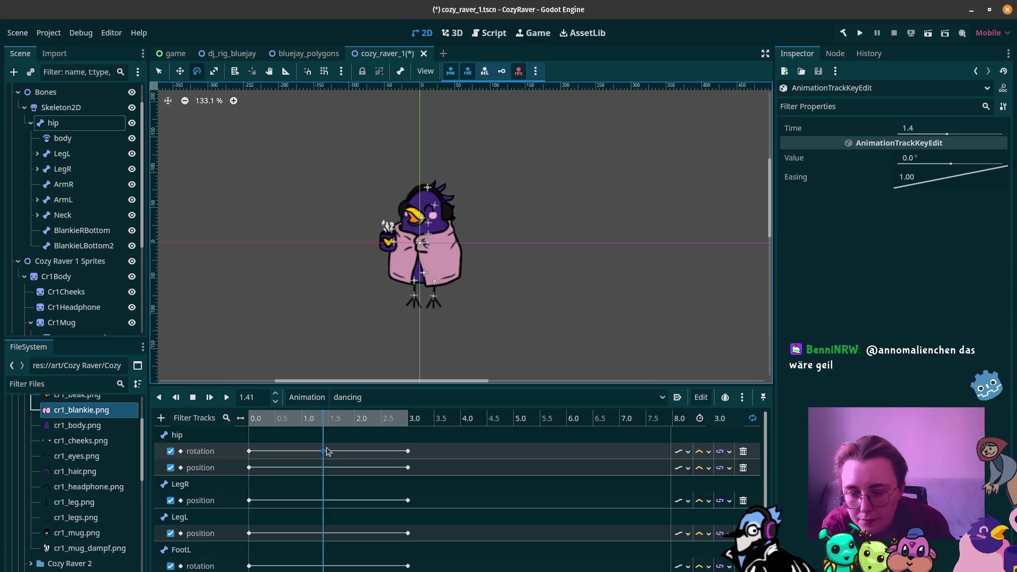
pyautogui.click(411, 259)
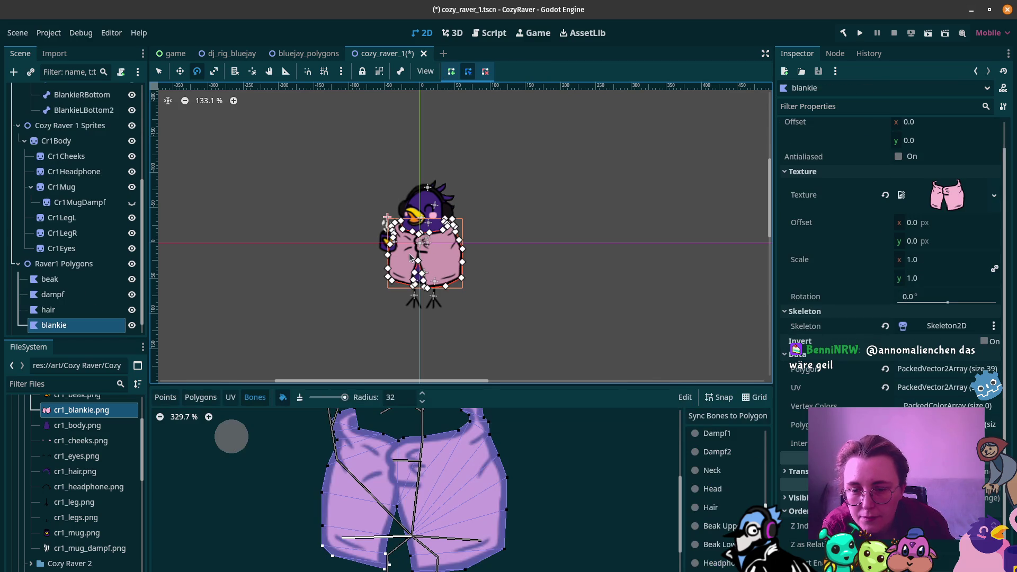
# Rotate the hip bone about 10° at 1.41 s, then play and stop the animation
pyautogui.scroll(6, 53, 170)
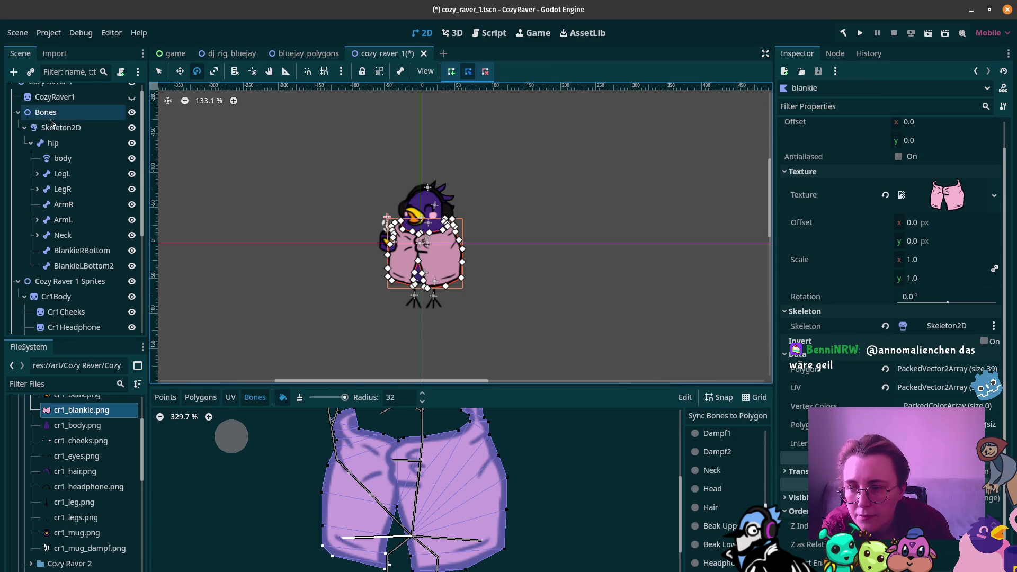
pyautogui.click(52, 142)
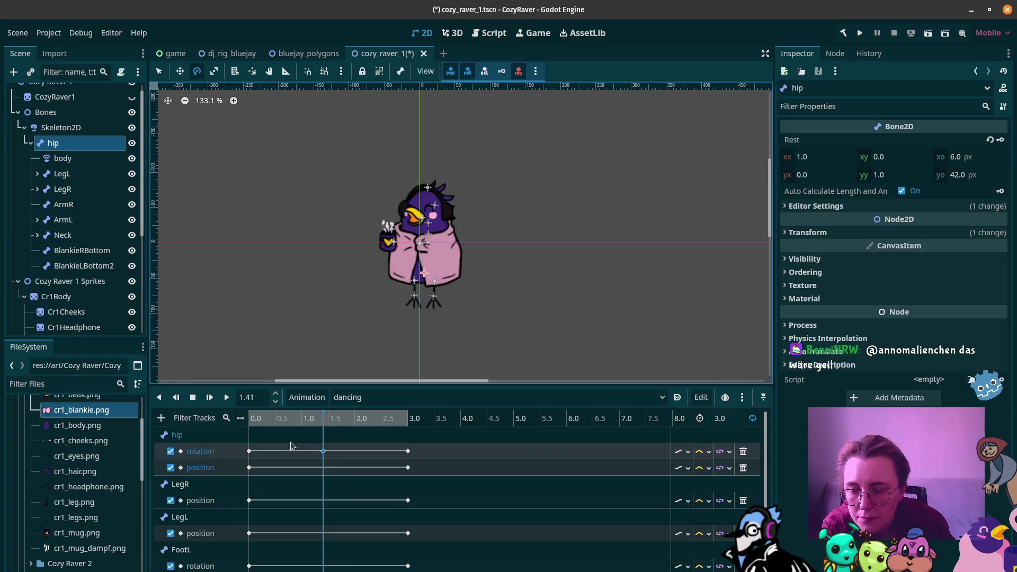
pyautogui.moveTo(374, 206); pyautogui.dragTo(385, 194)
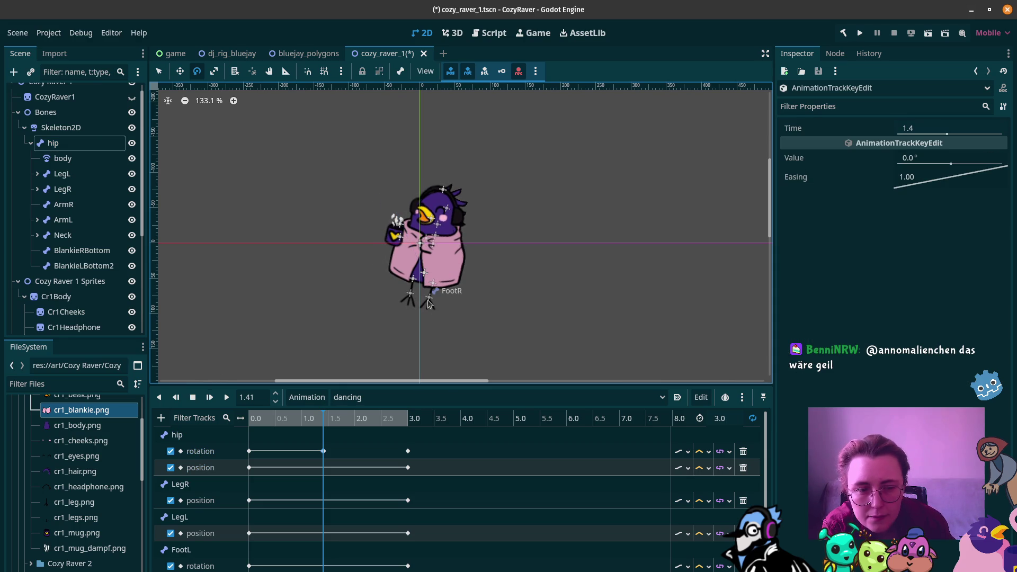
pyautogui.moveTo(254, 420)
pyautogui.mouseDown()
pyautogui.moveTo(410, 424)
pyautogui.moveTo(238, 426)
pyautogui.mouseUp()
pyautogui.click(226, 398)
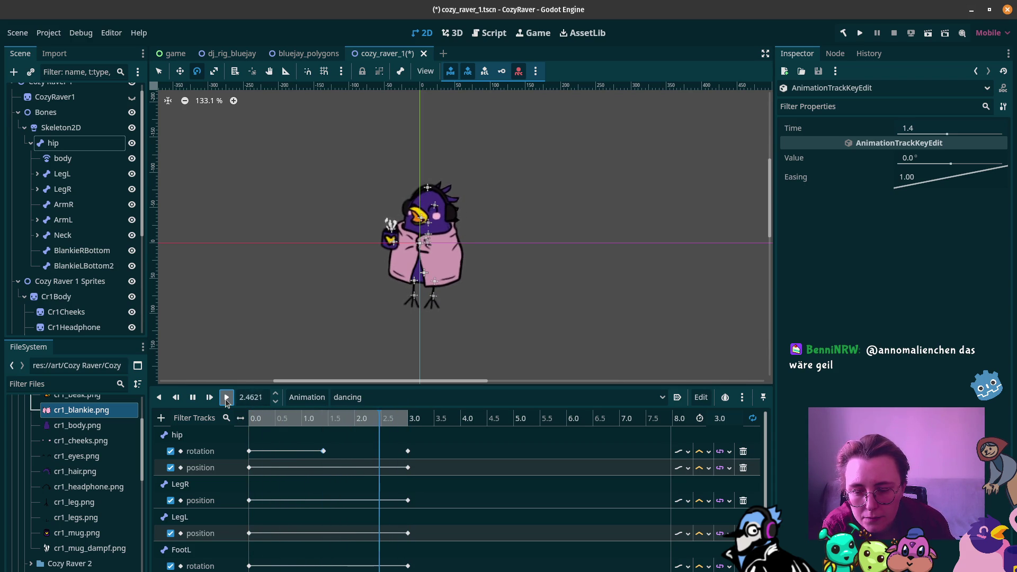
pyautogui.click(193, 397)
# Duplicate the hip rotation key, delete the original, move the copy to about 1.43 s, and play
pyautogui.click(324, 451)
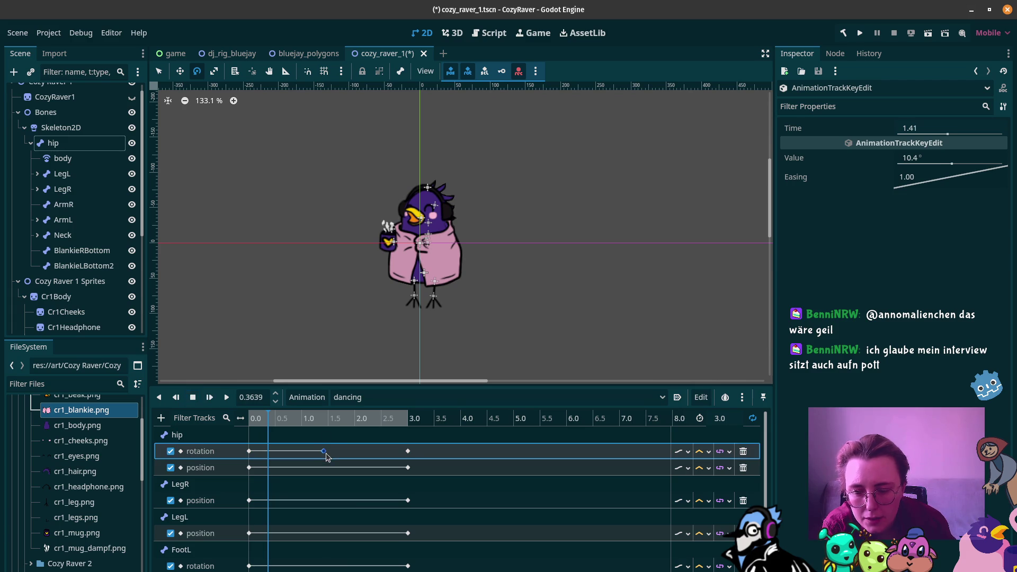
pyautogui.hotkey('ctrl', 'd')
pyautogui.click(324, 452)
pyautogui.press('Delete')
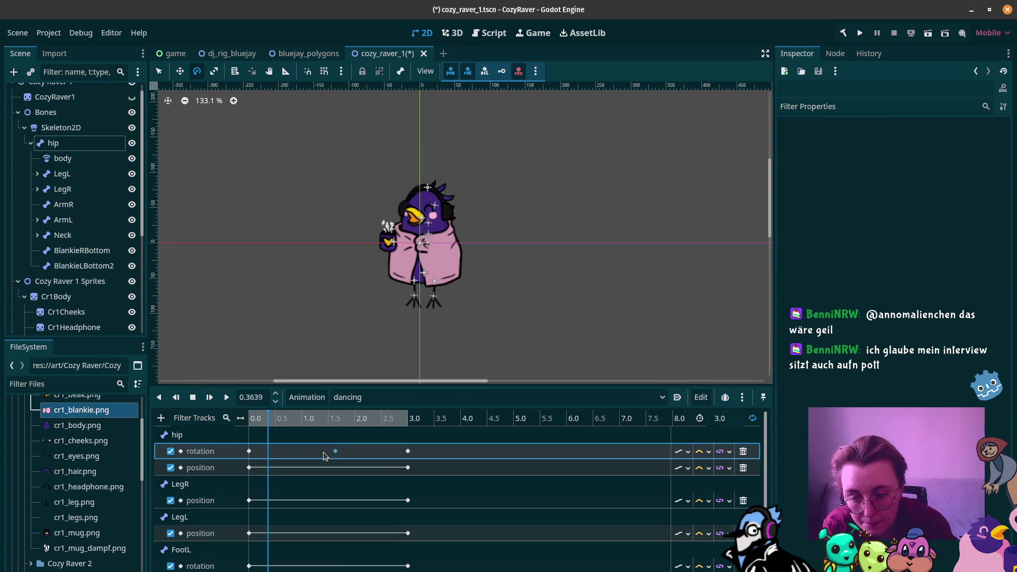
pyautogui.moveTo(336, 452); pyautogui.dragTo(324, 452)
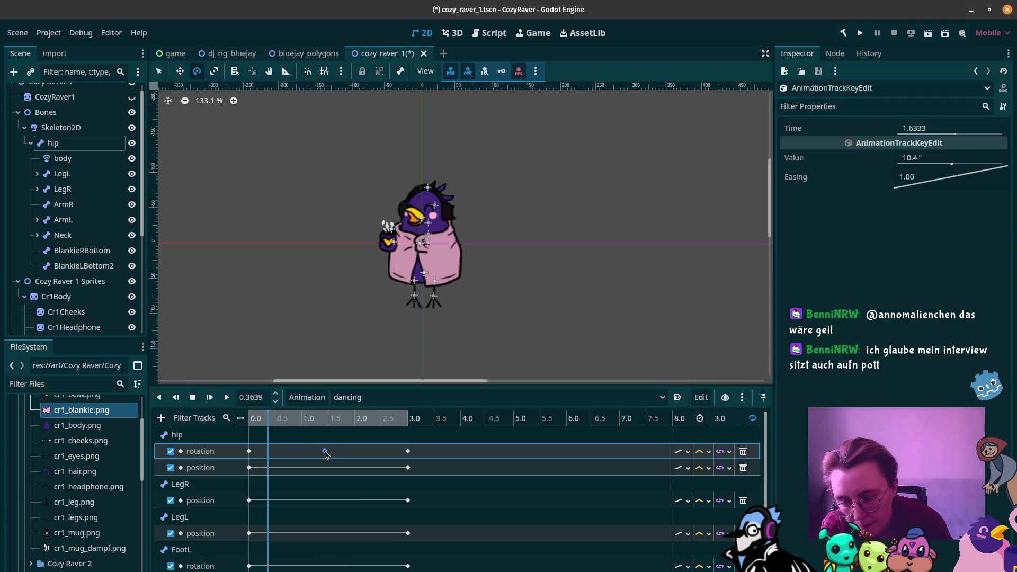
pyautogui.click(227, 397)
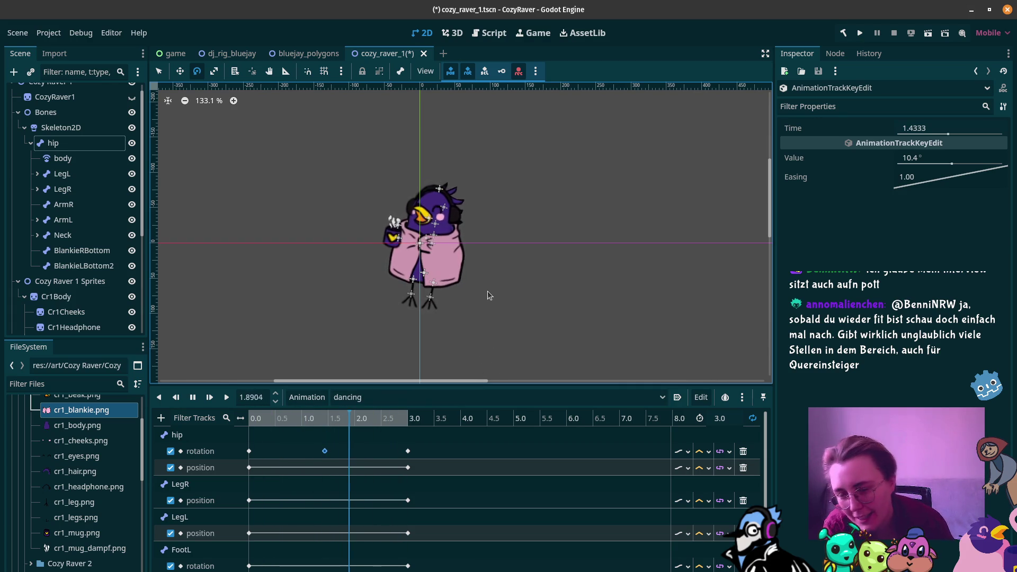
# Stop playback, drag the 10.4° hip key to about 0.77 s, and scrub to check the pose
pyautogui.click(192, 396)
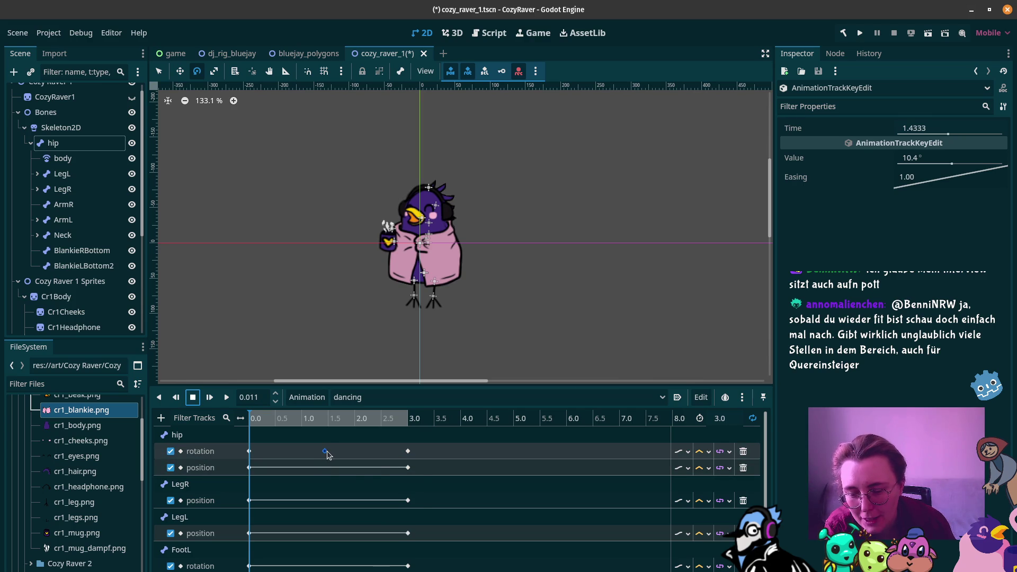
pyautogui.moveTo(326, 451); pyautogui.dragTo(303, 455)
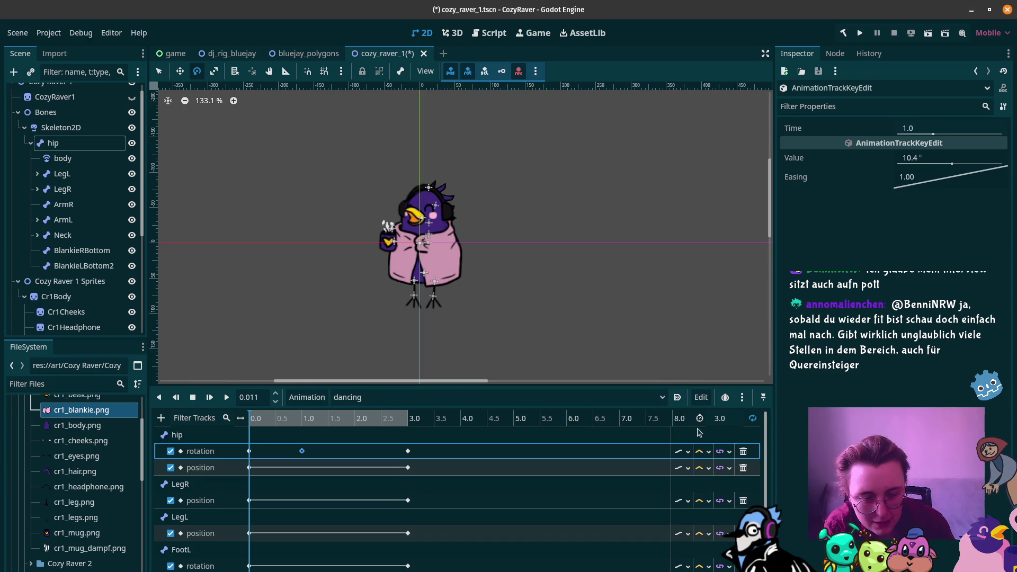
pyautogui.moveTo(301, 452); pyautogui.dragTo(289, 451)
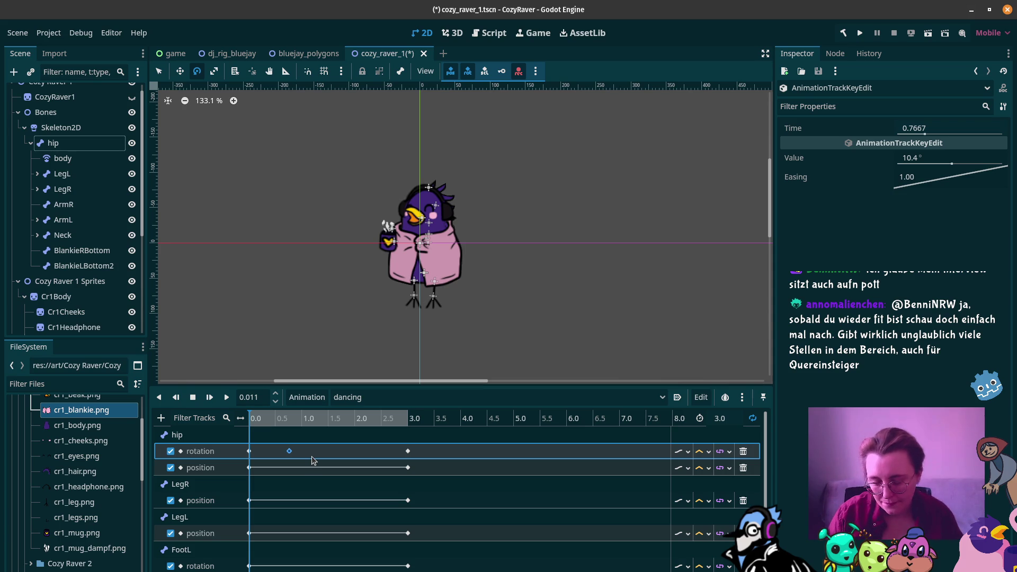
pyautogui.moveTo(330, 422)
pyautogui.mouseDown()
pyautogui.moveTo(343, 422)
pyautogui.moveTo(284, 426)
pyautogui.moveTo(329, 434)
pyautogui.moveTo(369, 427)
pyautogui.mouseUp()
# Add hip keys at 1.49 s and 2.27 s, setting the 1.49 s key's value to 0
pyautogui.hotkey('ctrl', 'd')
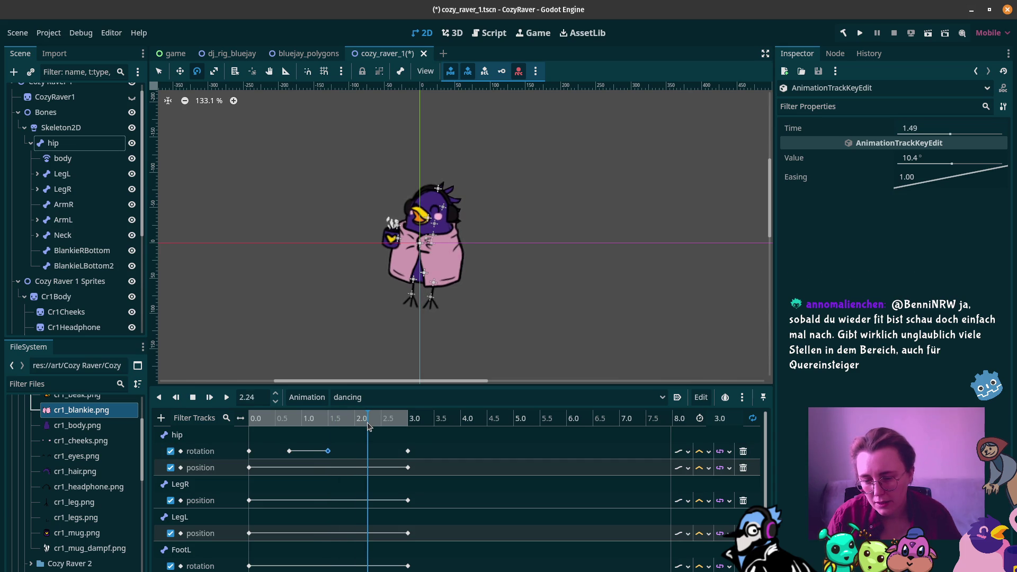
pyautogui.hotkey('ctrl', 'd')
pyautogui.click(328, 452)
pyautogui.click(915, 159)
pyautogui.write('0')
pyautogui.press('Return')
pyautogui.press('Return')
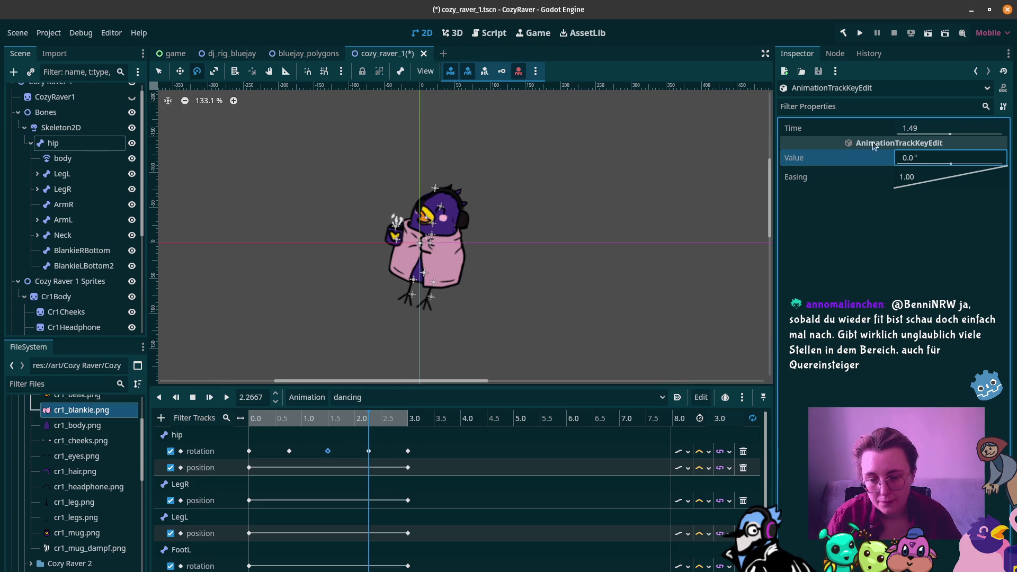
# Play the dancing animation and scrub through it to check the hip sway
pyautogui.click(256, 419)
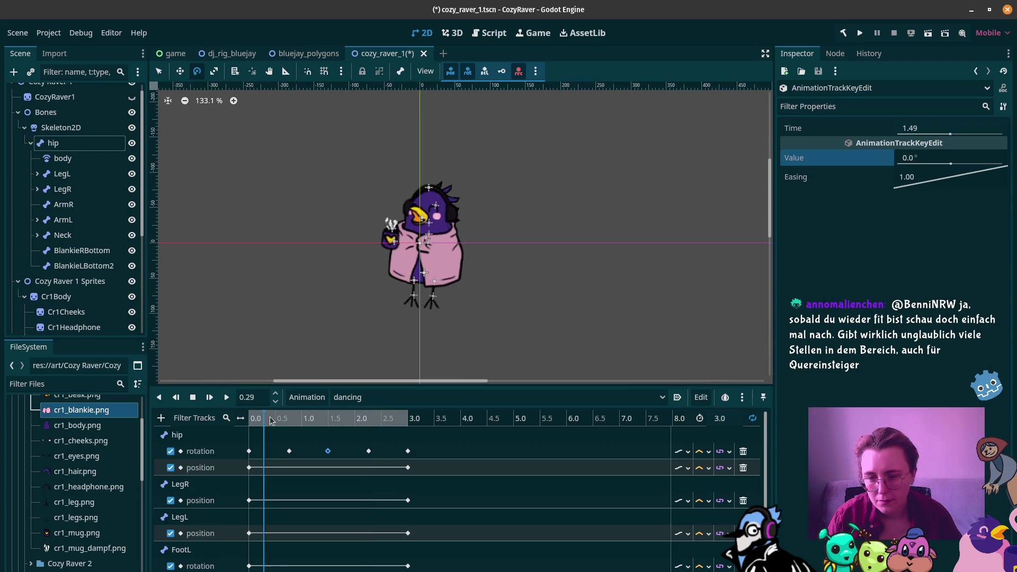
pyautogui.moveTo(352, 421)
pyautogui.mouseDown()
pyautogui.moveTo(392, 419)
pyautogui.moveTo(250, 420)
pyautogui.moveTo(399, 436)
pyautogui.mouseUp()
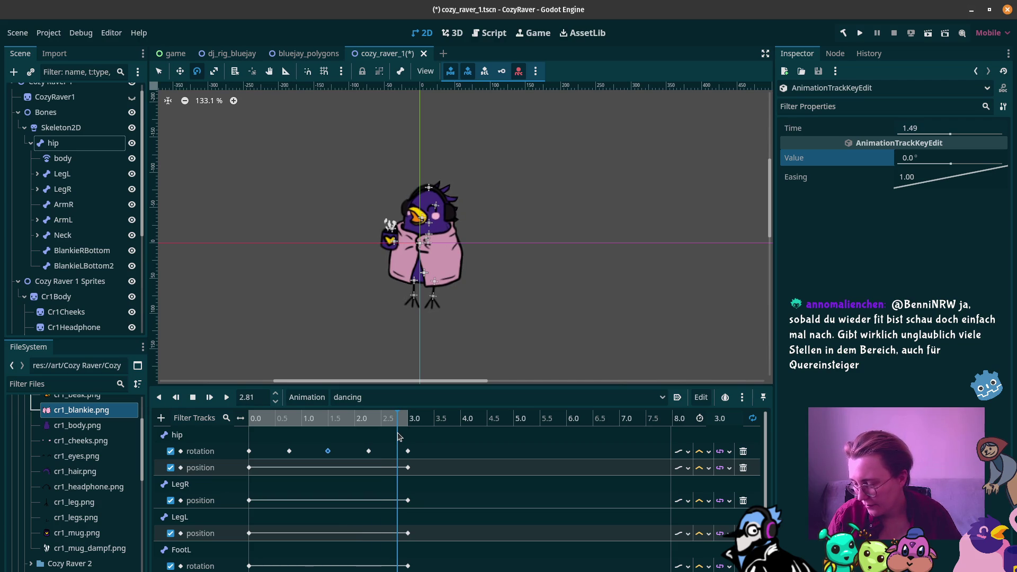
pyautogui.moveTo(399, 436); pyautogui.dragTo(400, 436)
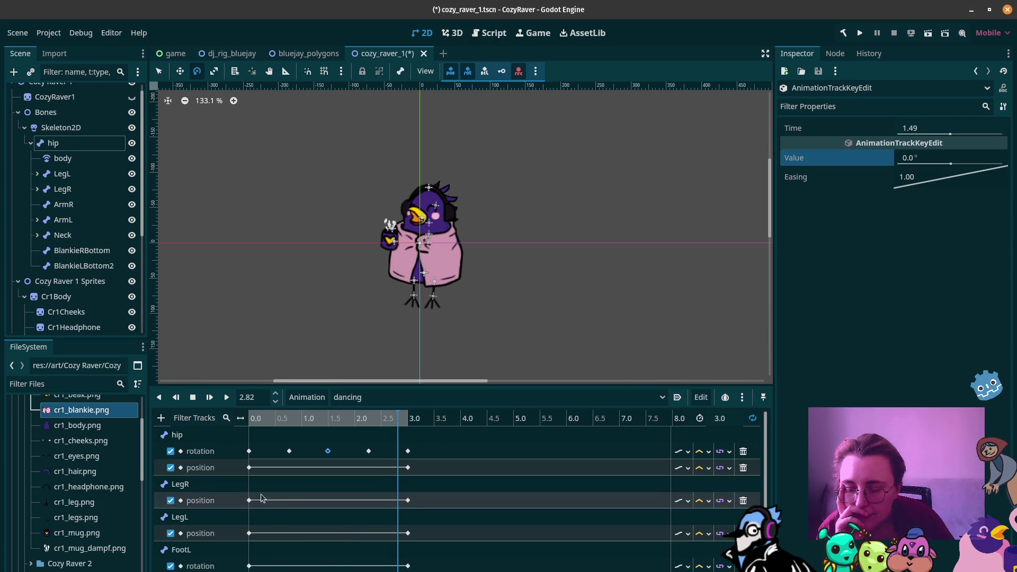
pyautogui.click(274, 422)
# Raise the LegL bone and key its position at 0.78 s, then move the playhead to 1.49 s
pyautogui.moveTo(306, 426); pyautogui.dragTo(291, 427)
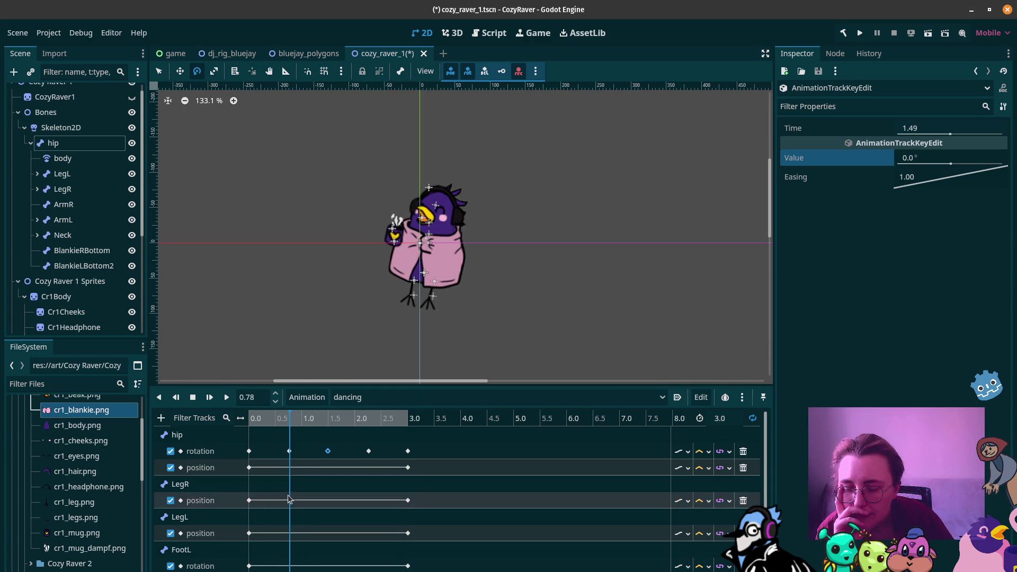
pyautogui.click(180, 73)
pyautogui.click(412, 286)
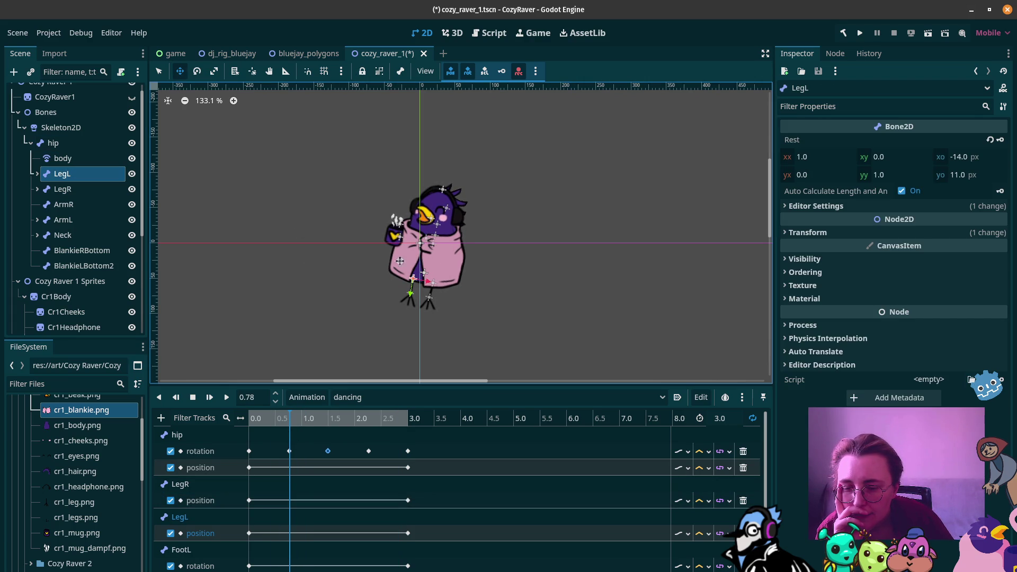
pyautogui.moveTo(404, 260); pyautogui.dragTo(405, 254)
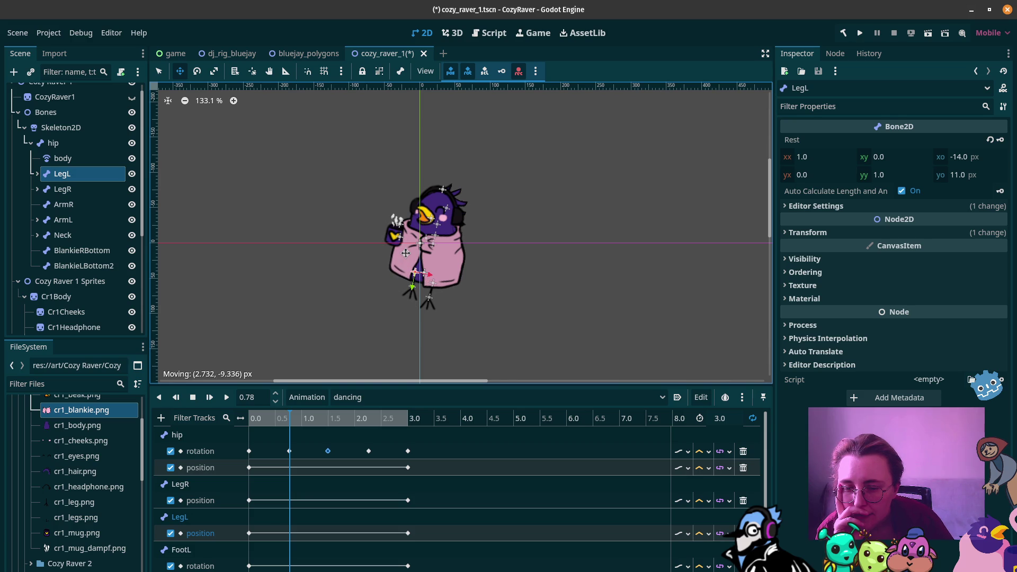
pyautogui.moveTo(406, 253); pyautogui.dragTo(405, 253)
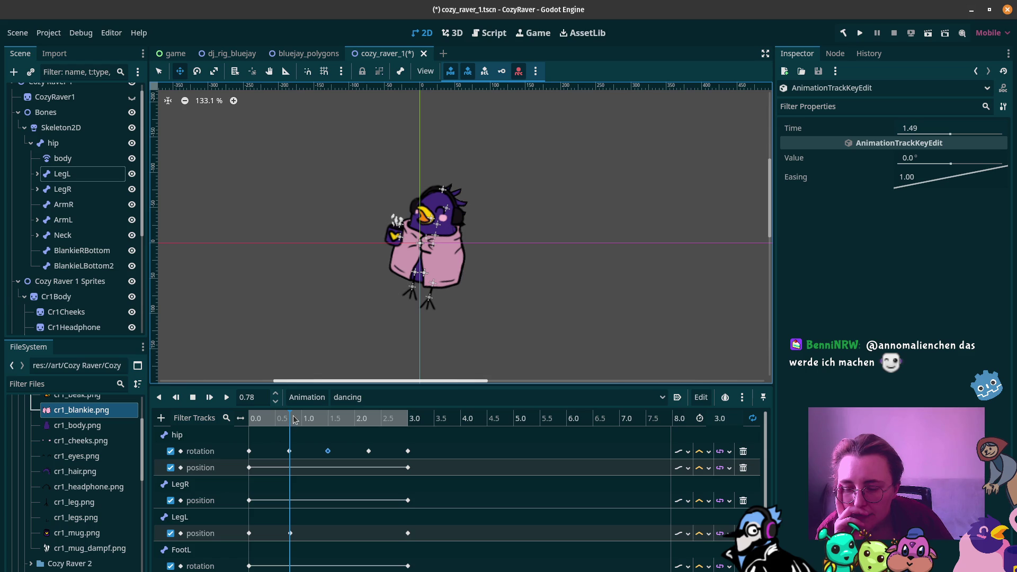
pyautogui.moveTo(293, 419); pyautogui.dragTo(328, 419)
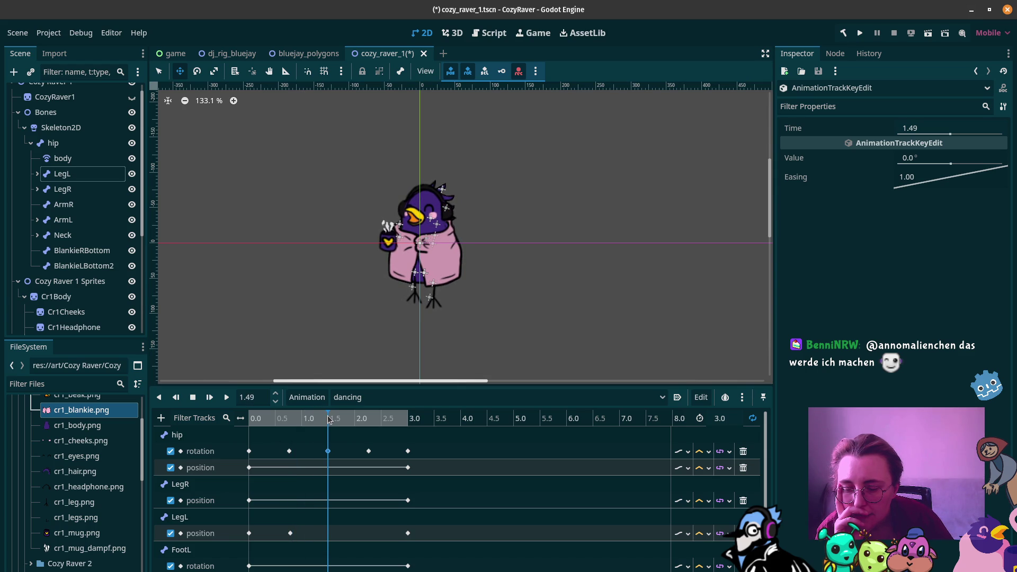
# Select LegL, lower it by about 19 px, and key its position at 1.49 s
pyautogui.click(413, 261)
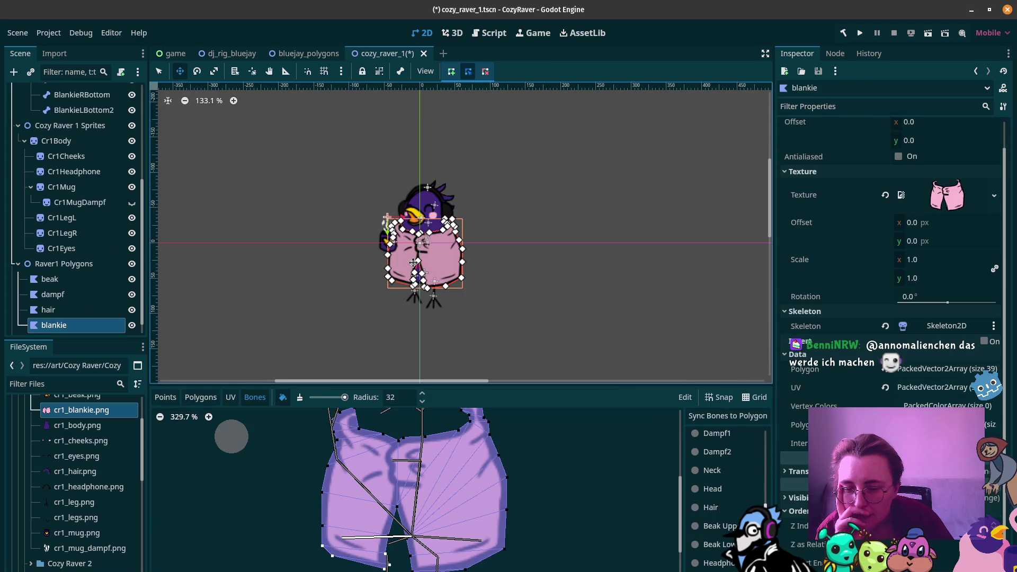
pyautogui.scroll(5, 79, 212)
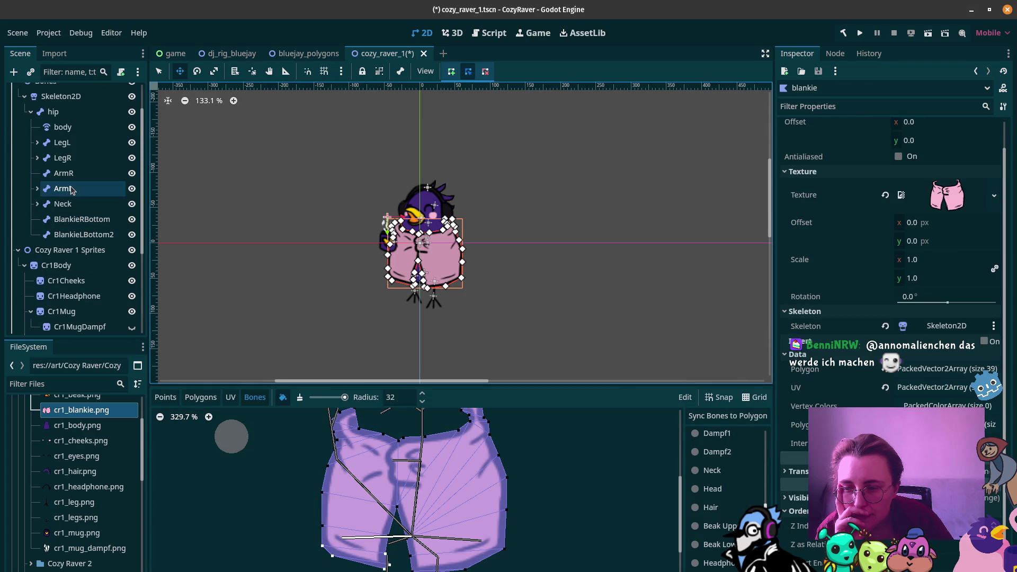
pyautogui.click(66, 189)
pyautogui.click(82, 143)
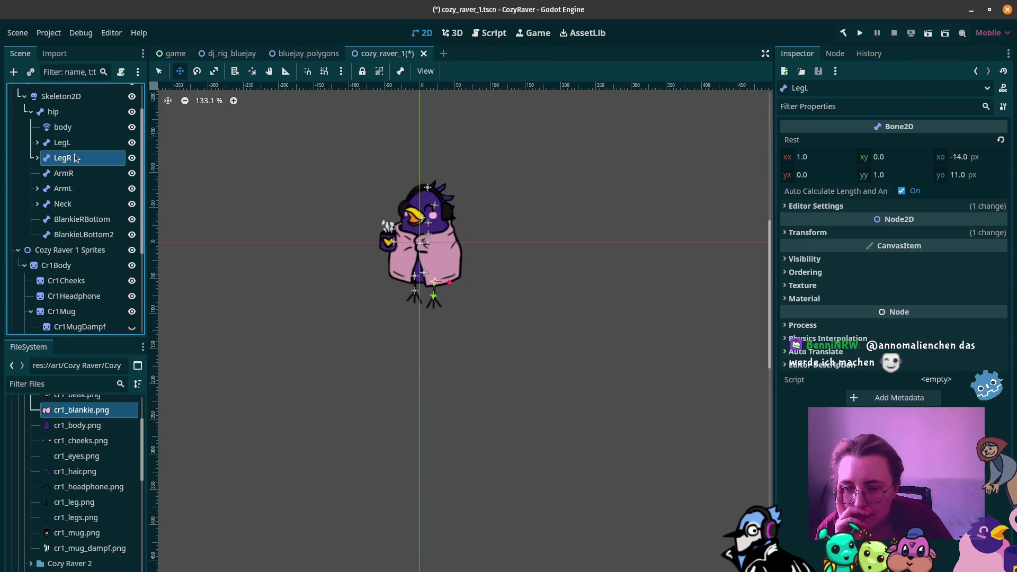
pyautogui.moveTo(404, 317); pyautogui.dragTo(405, 336)
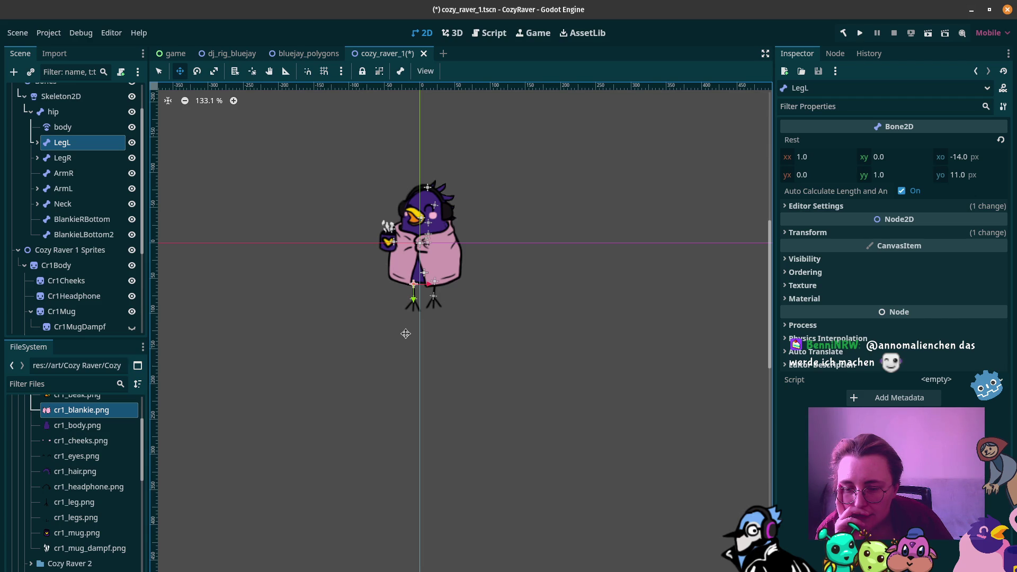
pyautogui.press('k')
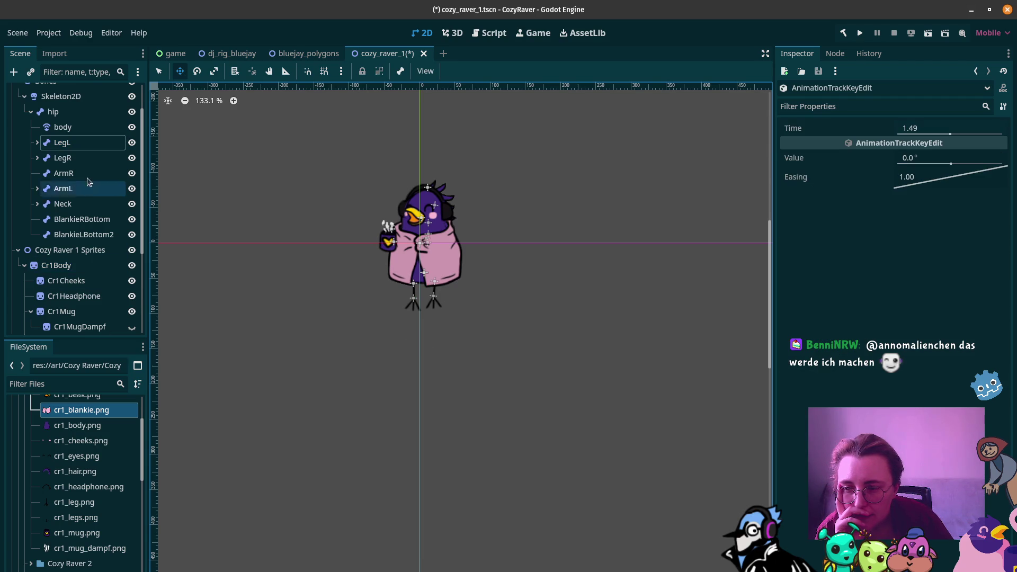
# On the dancing timeline, change the 1.49 s hip rotation key's value from 0.0° to -5.0°
pyautogui.hotkey('alt', 'n')
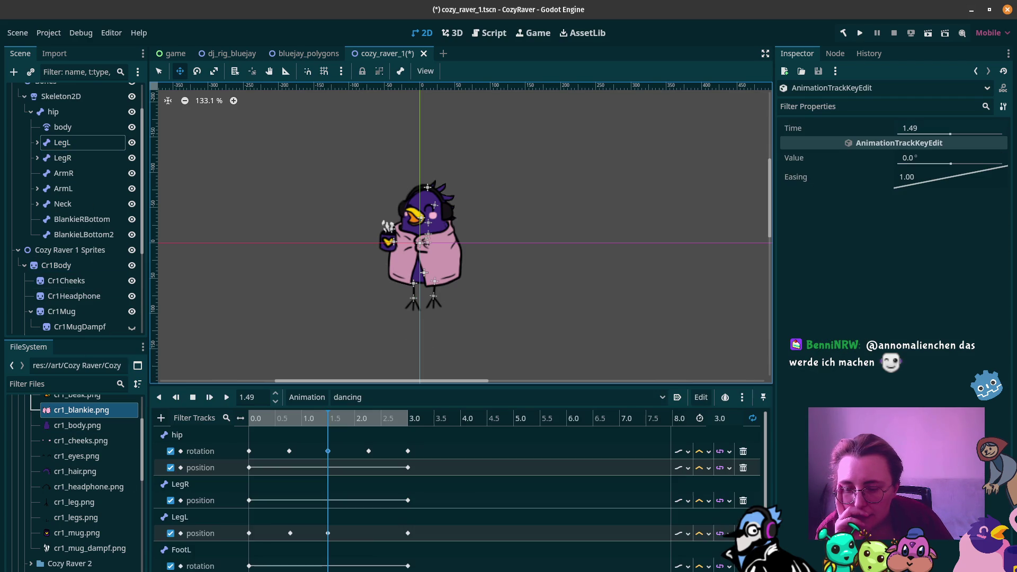
pyautogui.click(348, 418)
pyautogui.moveTo(352, 427)
pyautogui.mouseDown()
pyautogui.moveTo(372, 422)
pyautogui.moveTo(267, 426)
pyautogui.moveTo(417, 443)
pyautogui.moveTo(272, 446)
pyautogui.moveTo(341, 447)
pyautogui.moveTo(328, 447)
pyautogui.mouseUp()
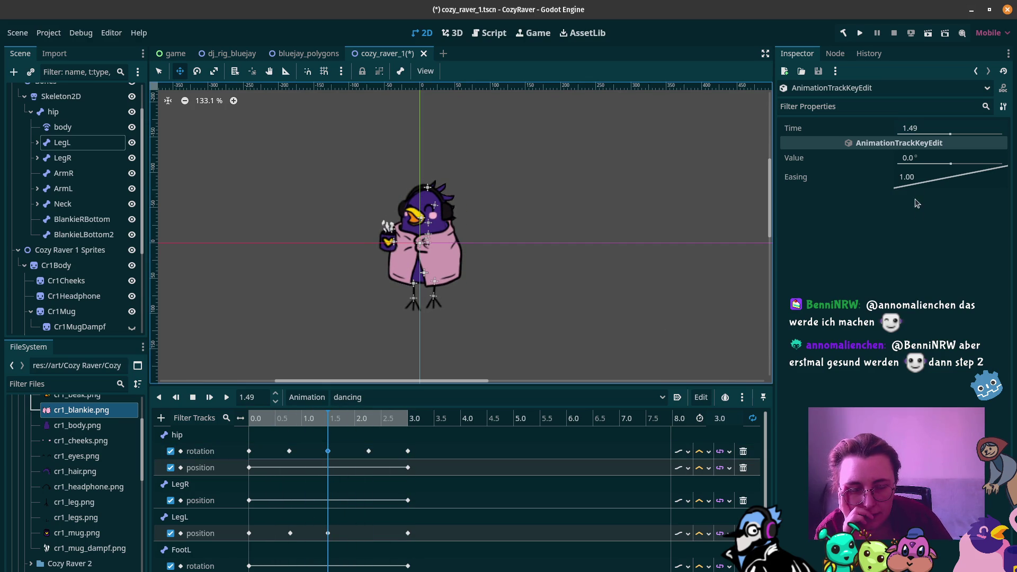
pyautogui.click(915, 159)
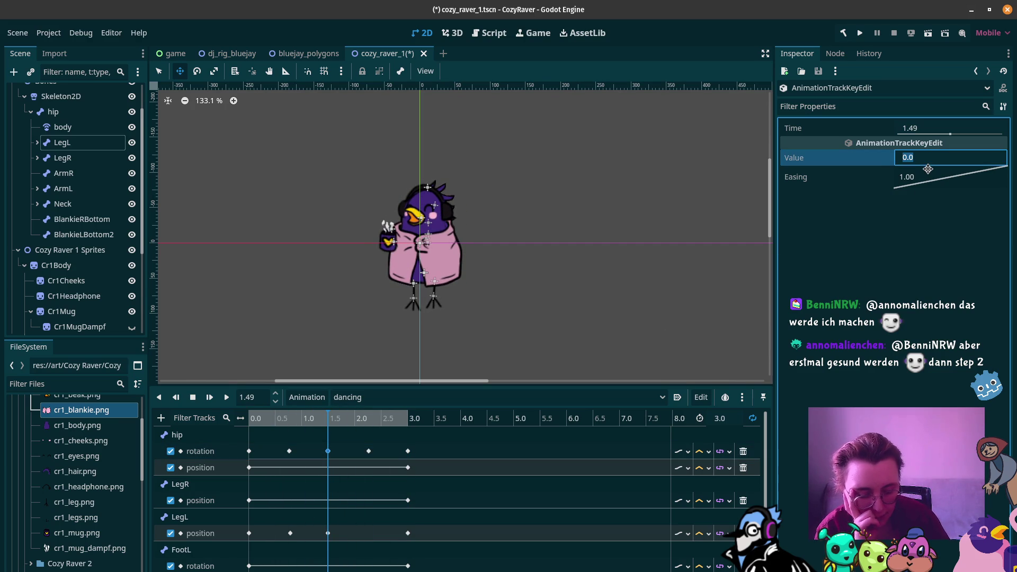
pyautogui.write('-5')
pyautogui.press('Return')
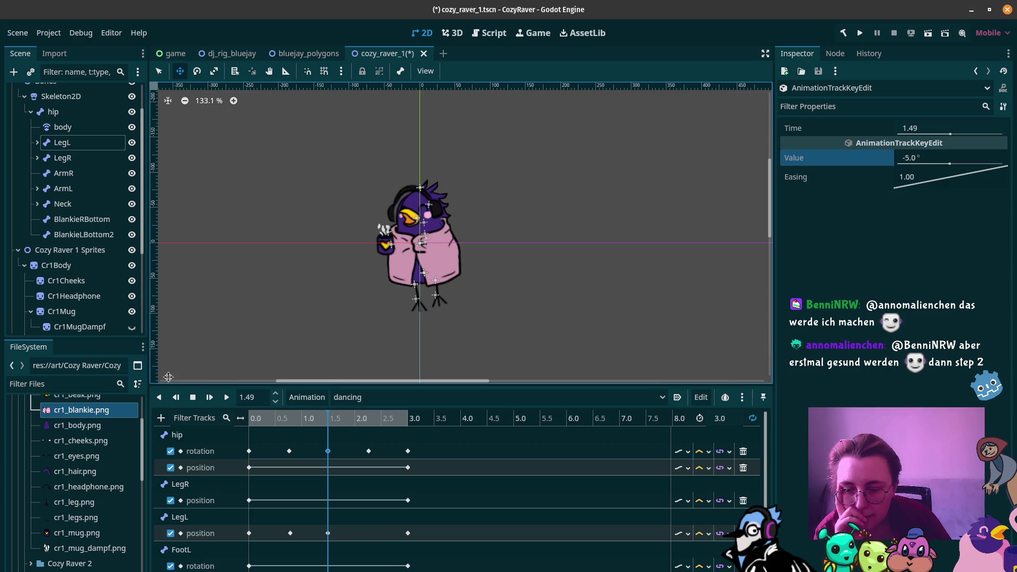
pyautogui.moveTo(256, 419)
pyautogui.mouseDown()
pyautogui.moveTo(349, 429)
pyautogui.moveTo(246, 429)
pyautogui.mouseUp()
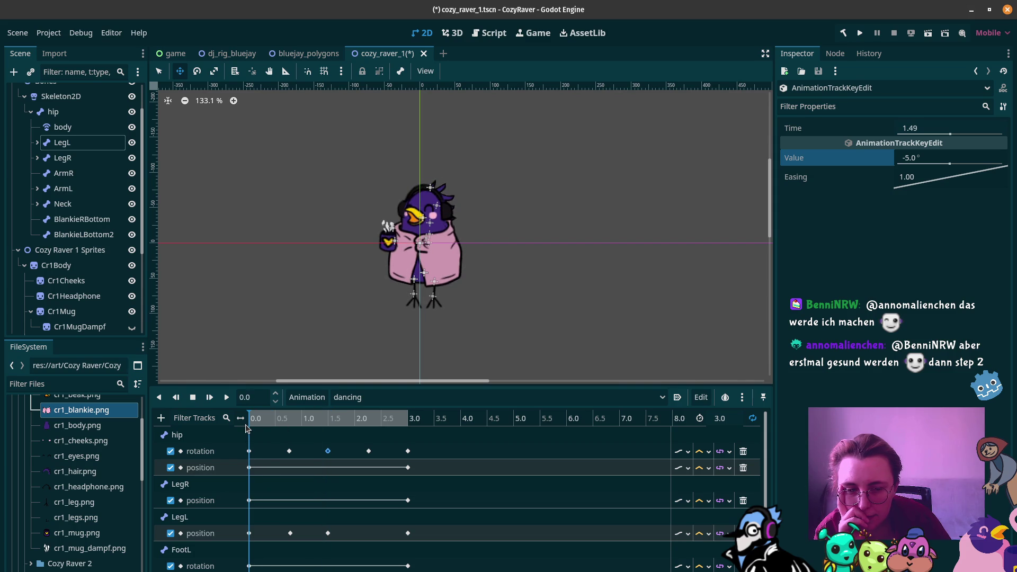
# Set the hip rotation key at 0.0 s to -5.0°
pyautogui.click(249, 450)
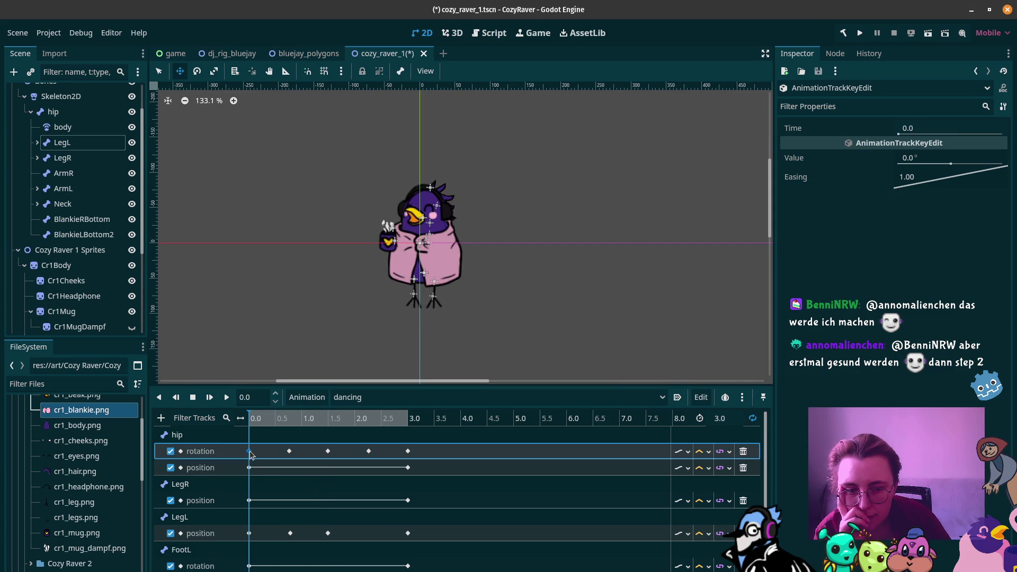
pyautogui.click(290, 450)
pyautogui.click(920, 160)
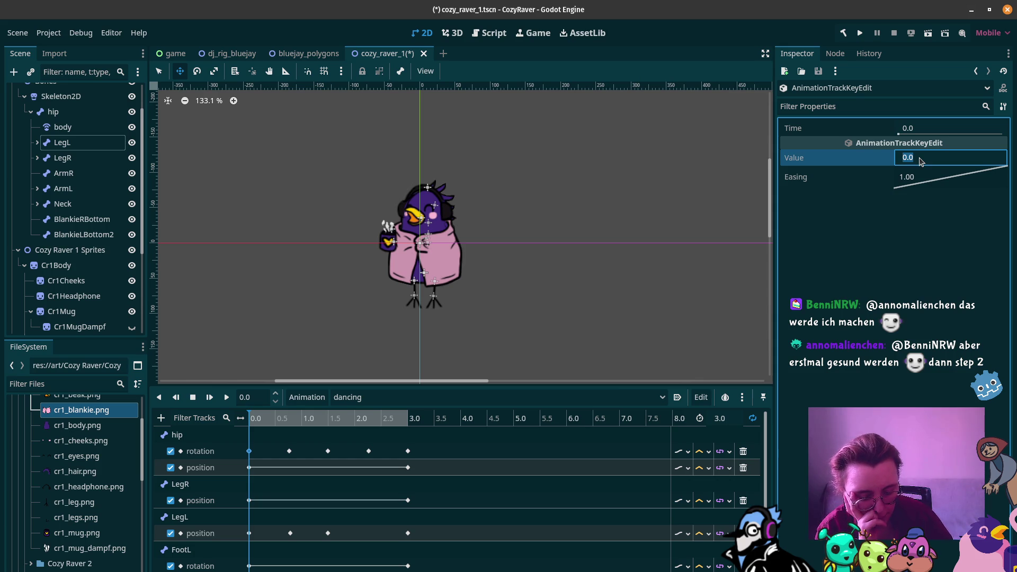
pyautogui.write('-5')
pyautogui.press('Return')
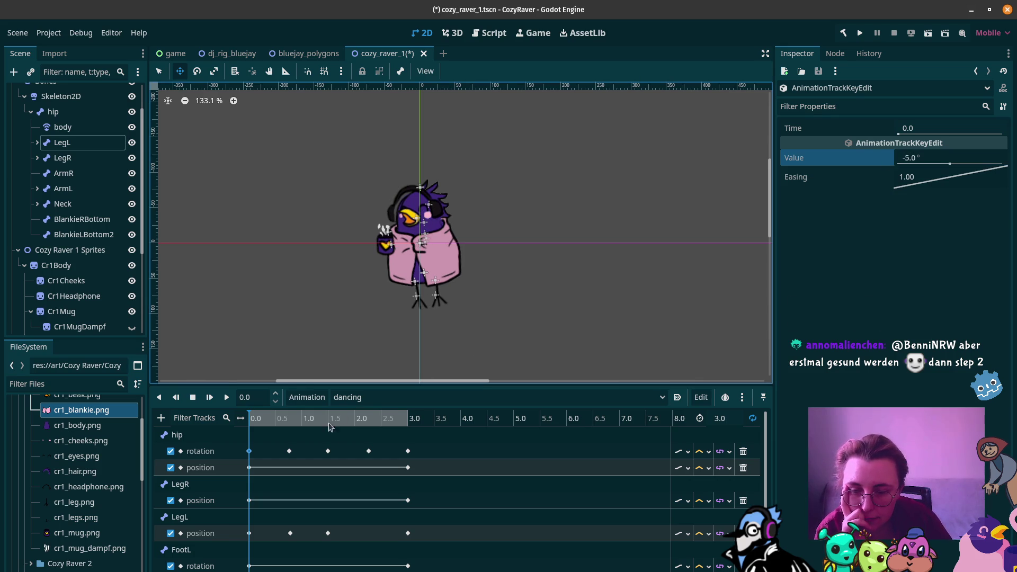
# Set the 3.0 s hip rotation key to -5.0° and play the dancing animation
pyautogui.click(408, 450)
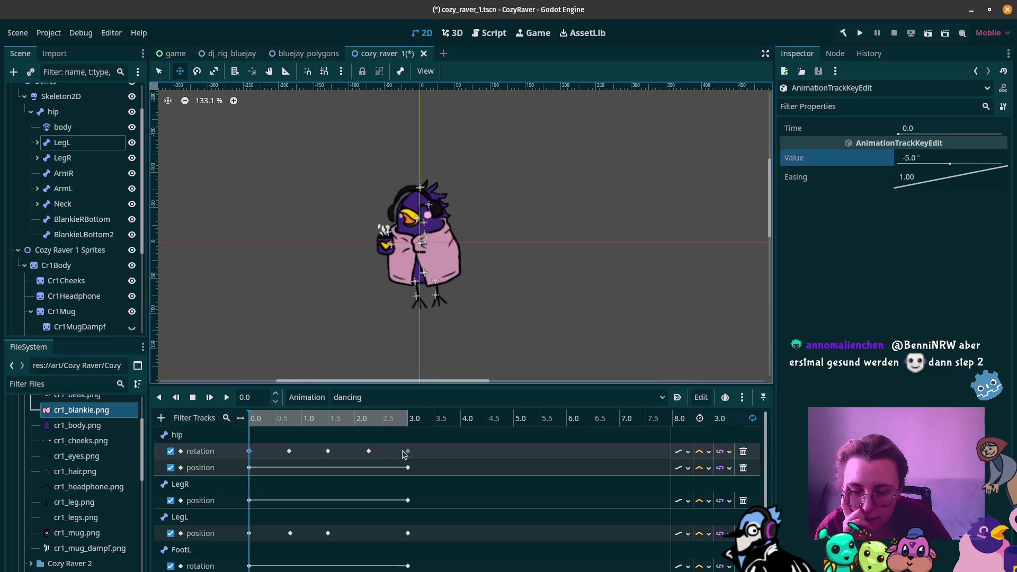
pyautogui.click(915, 160)
pyautogui.write('-5')
pyautogui.press('Return')
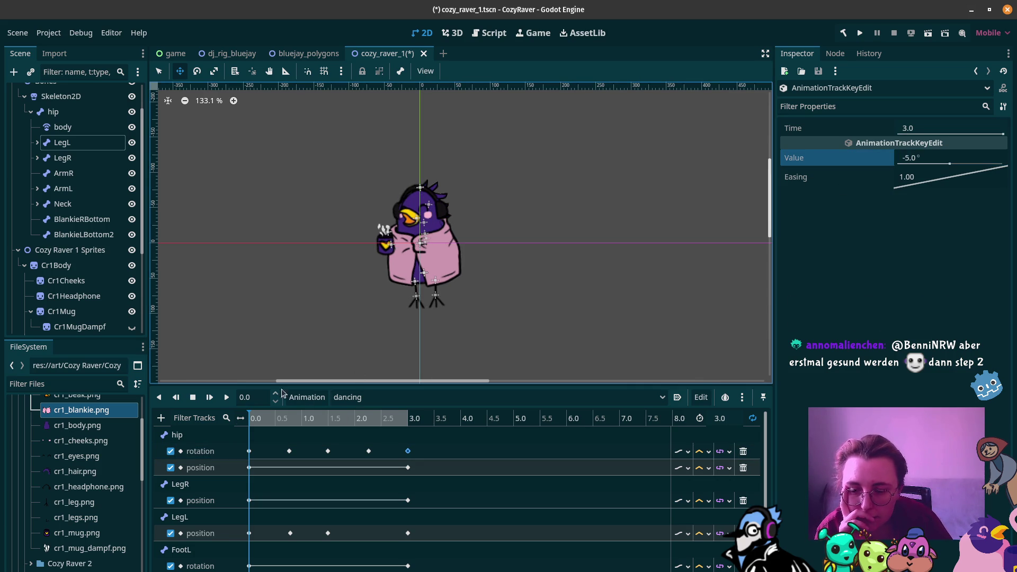
pyautogui.click(226, 399)
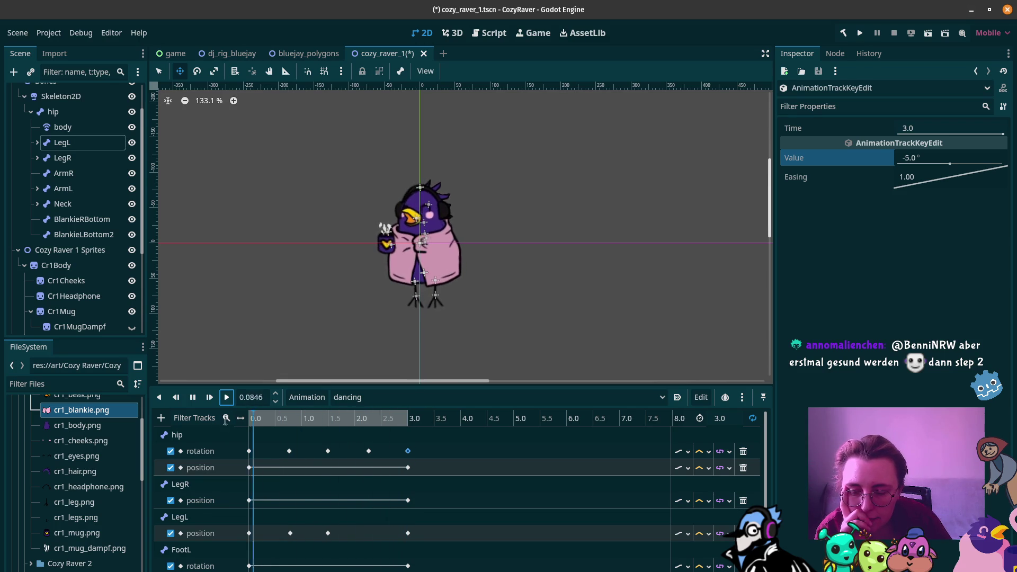
# Stop playback, select the 1.49 s hip key, and return the playhead to 0.0 s
pyautogui.click(193, 398)
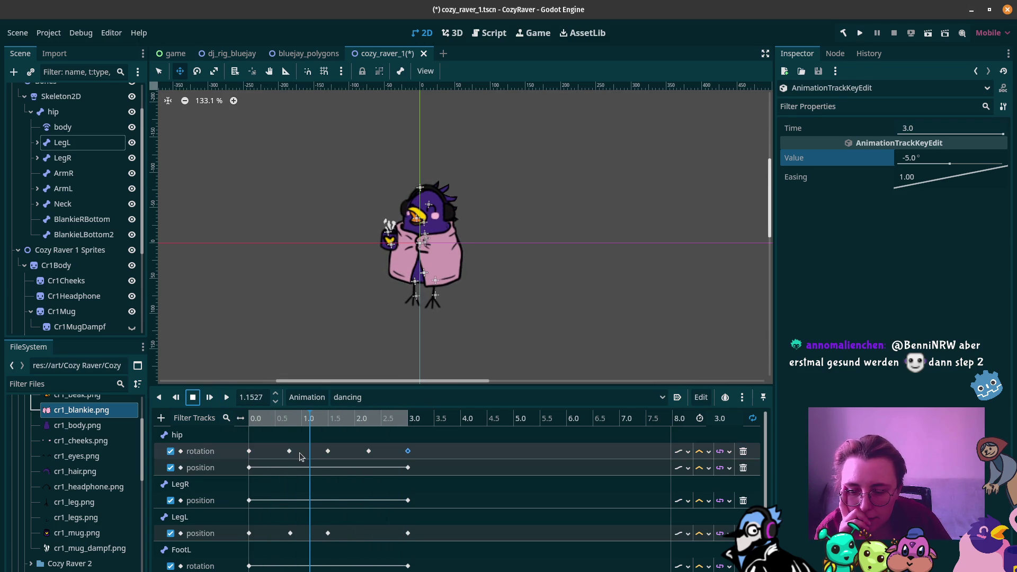
pyautogui.click(329, 451)
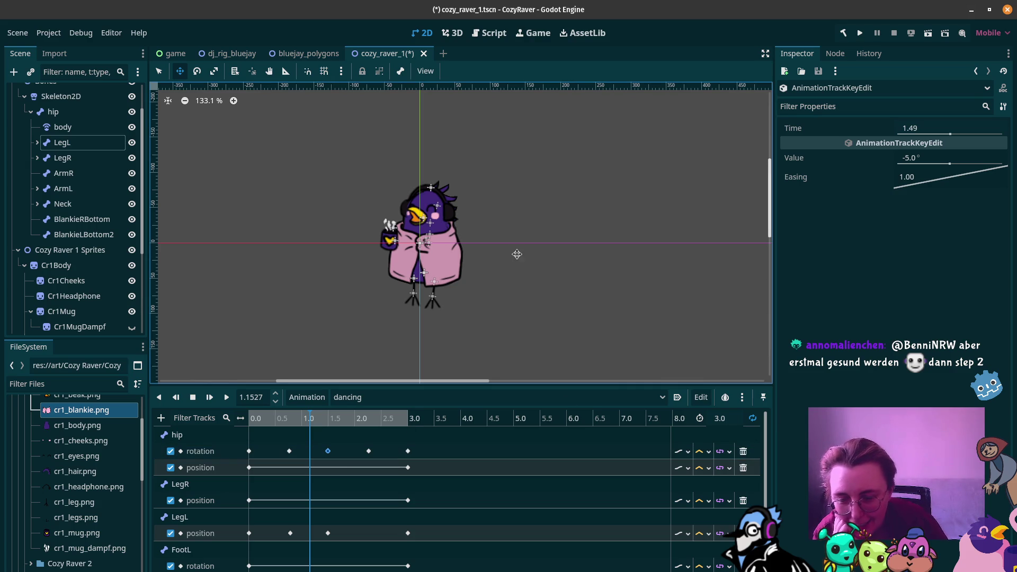
pyautogui.click(250, 419)
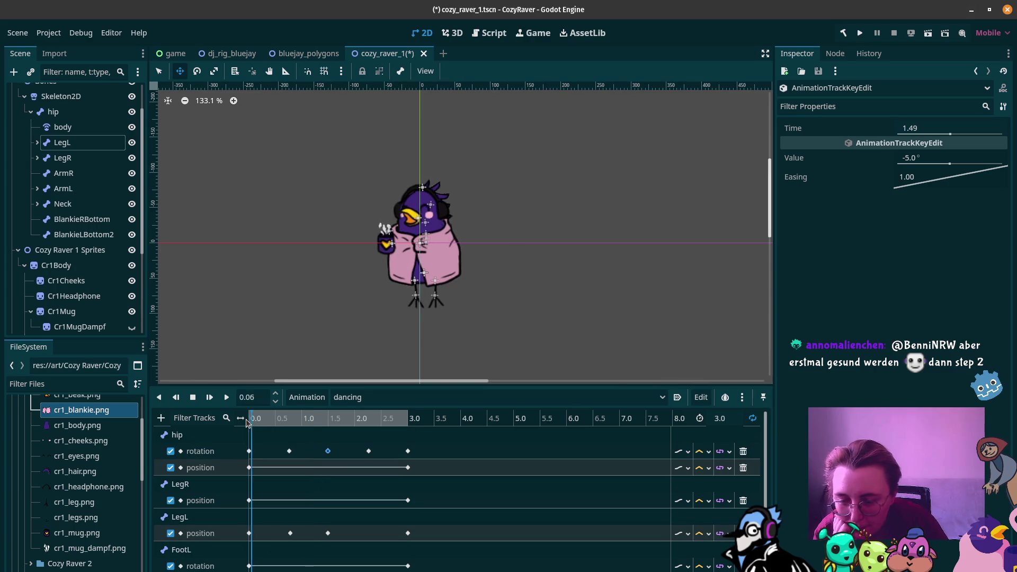
# Add a new key on the LegL position track and shift it slightly earlier, to about 1.27 s
pyautogui.moveTo(250, 420); pyautogui.dragTo(329, 422)
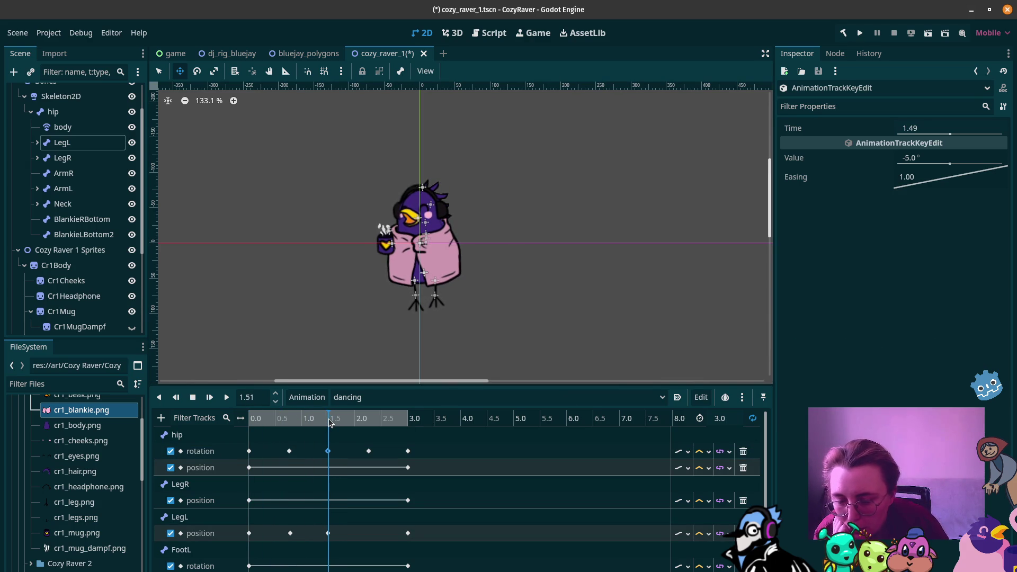
pyautogui.click(369, 452)
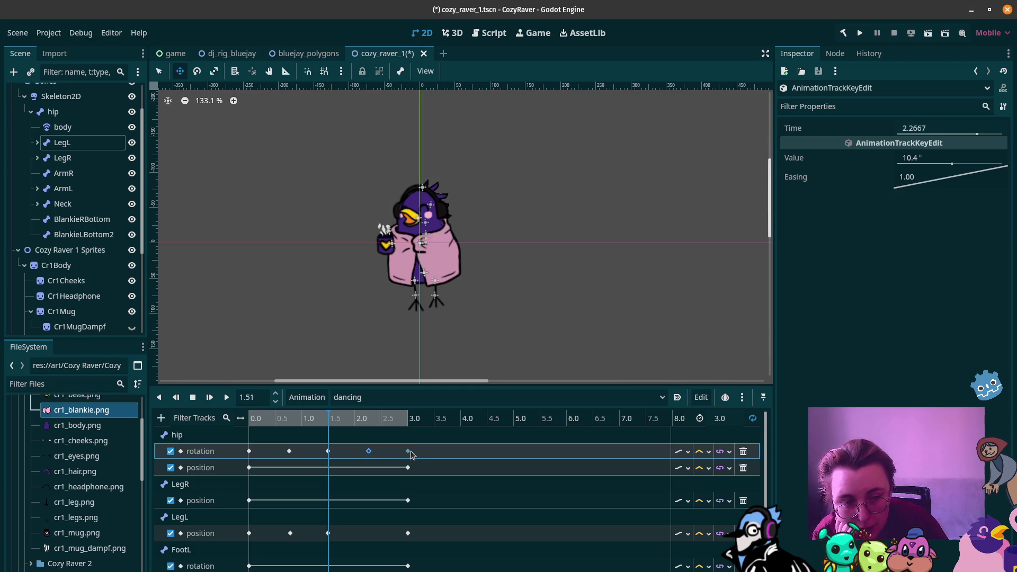
pyautogui.moveTo(320, 419)
pyautogui.mouseDown()
pyautogui.moveTo(251, 419)
pyautogui.moveTo(407, 426)
pyautogui.moveTo(262, 434)
pyautogui.moveTo(350, 438)
pyautogui.moveTo(292, 442)
pyautogui.mouseUp()
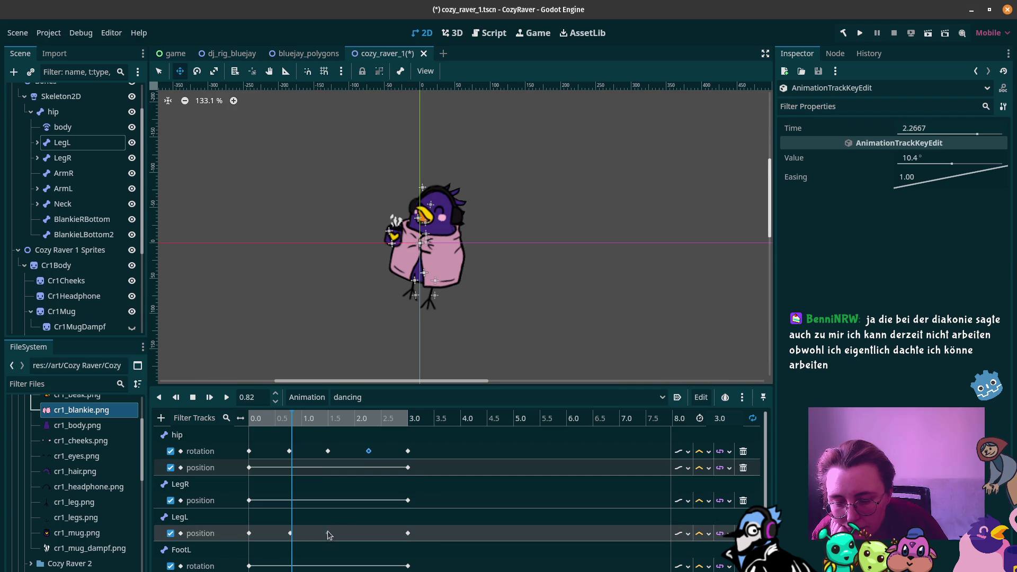
pyautogui.doubleClick(328, 533)
pyautogui.moveTo(327, 533); pyautogui.dragTo(316, 535)
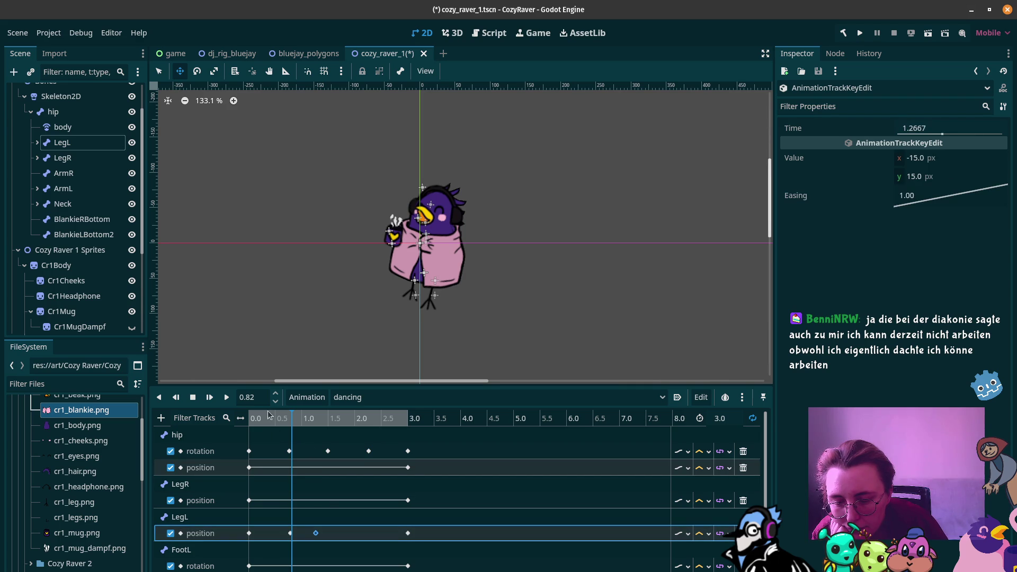
# Raise the LegL bone near 1.95 s, nudge it at 2.45 s to auto-key, then play
pyautogui.moveTo(295, 425); pyautogui.dragTo(353, 434)
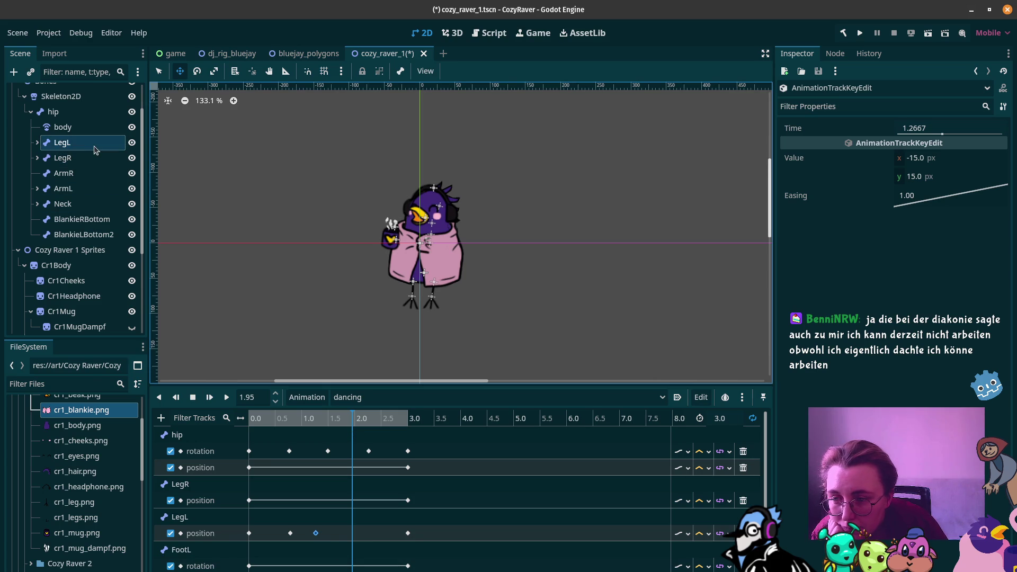
pyautogui.click(64, 142)
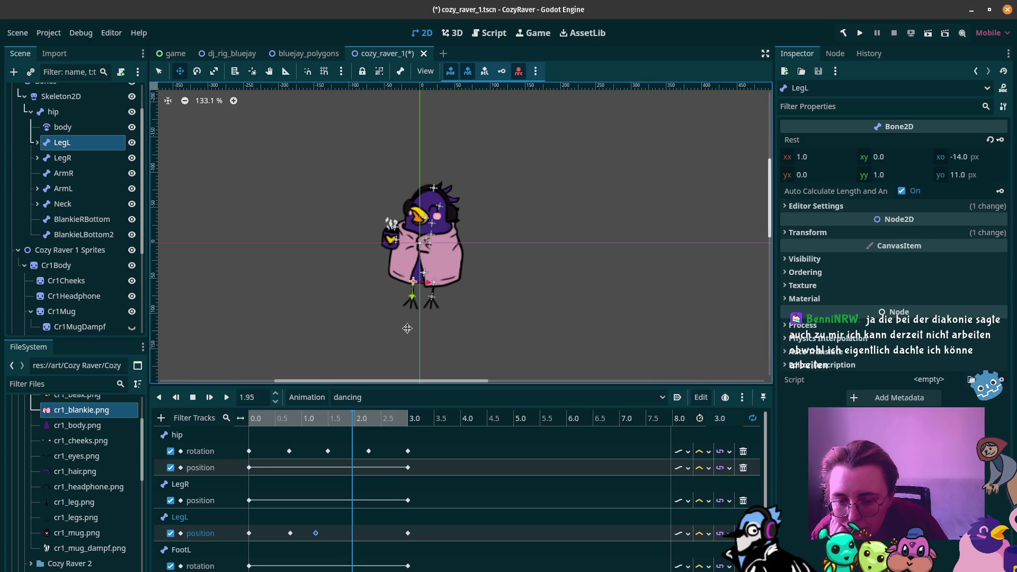
pyautogui.moveTo(406, 328); pyautogui.dragTo(406, 320)
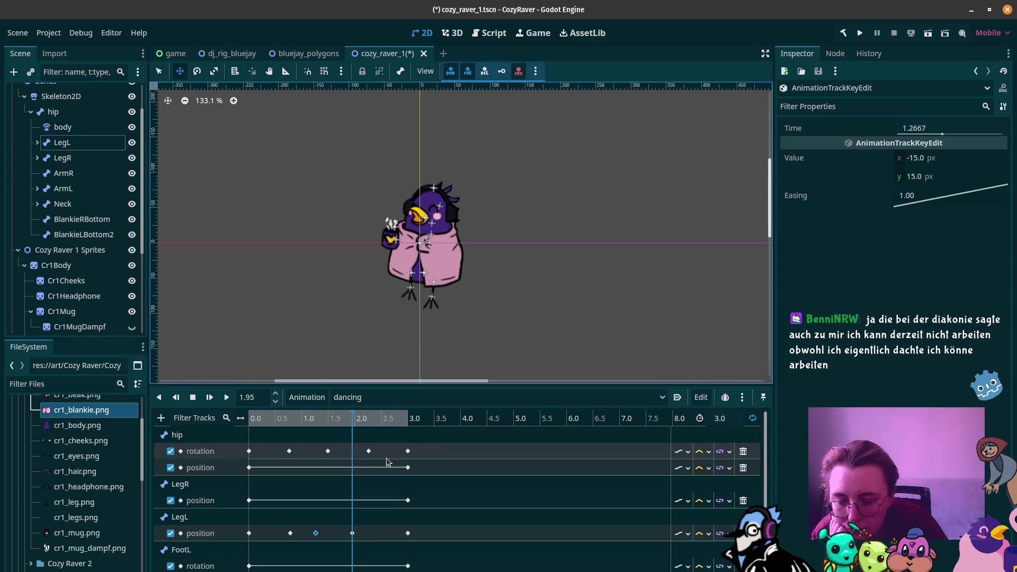
pyautogui.click(360, 417)
pyautogui.moveTo(360, 417); pyautogui.dragTo(379, 420)
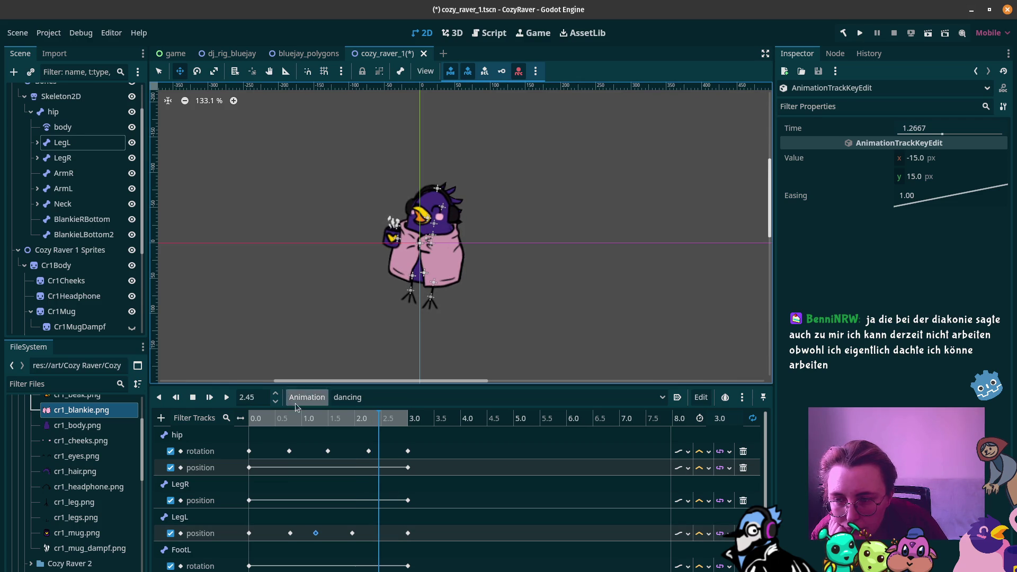
pyautogui.click(62, 142)
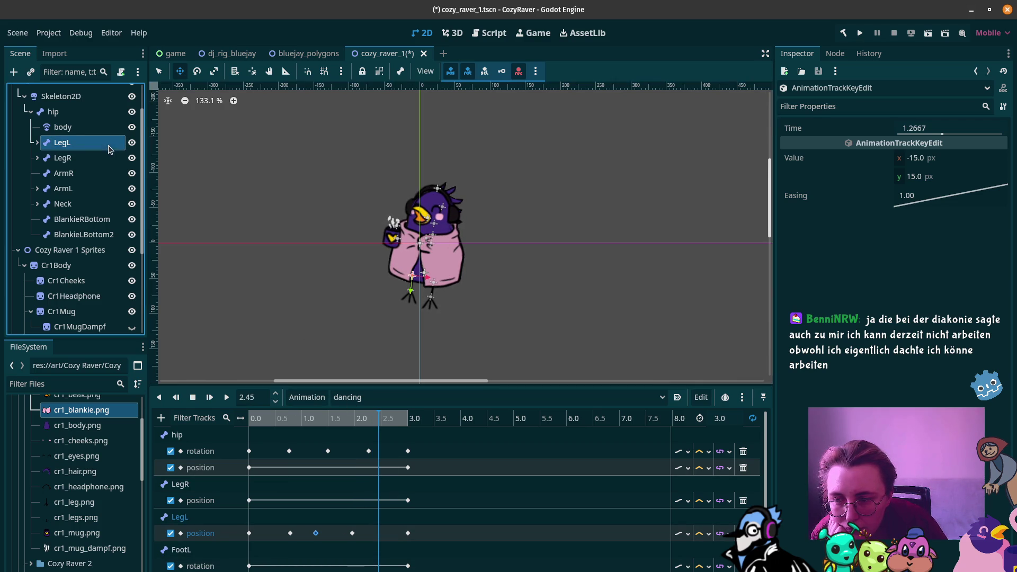
pyautogui.moveTo(411, 328); pyautogui.dragTo(411, 333)
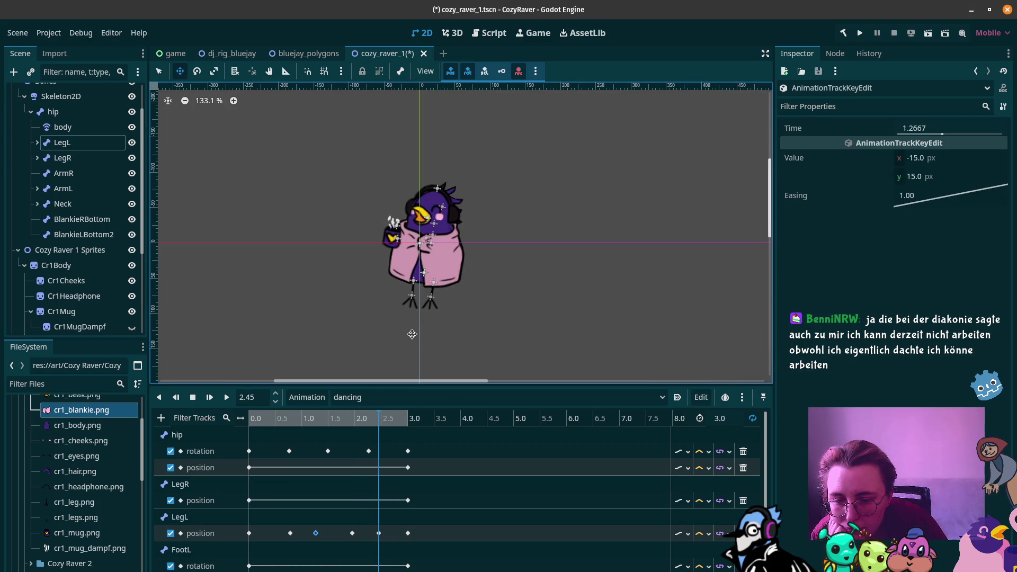
pyautogui.hotkey('shift', 'd')
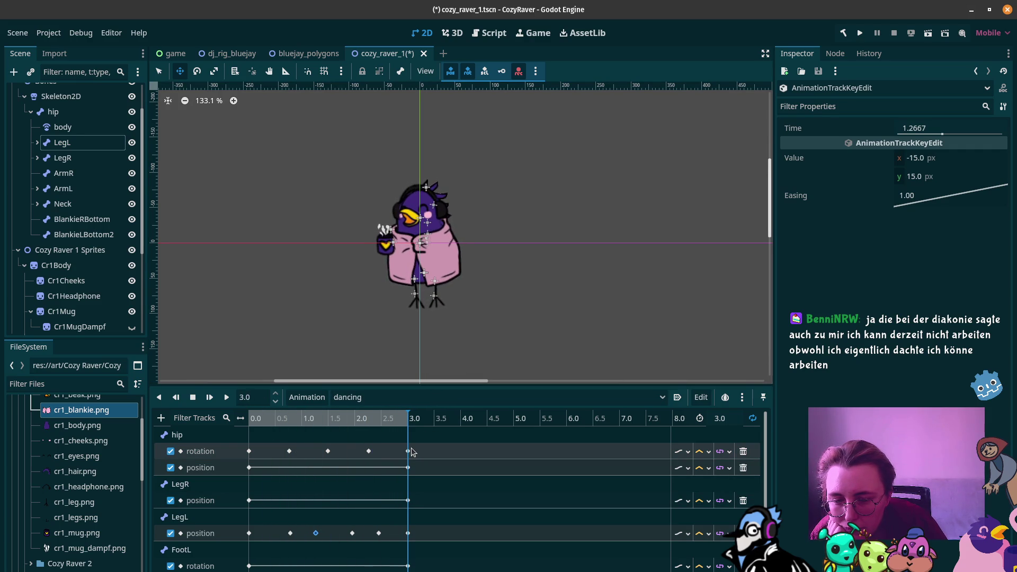
# Select LegR and raise the right leg at 1.5 s
pyautogui.click(85, 159)
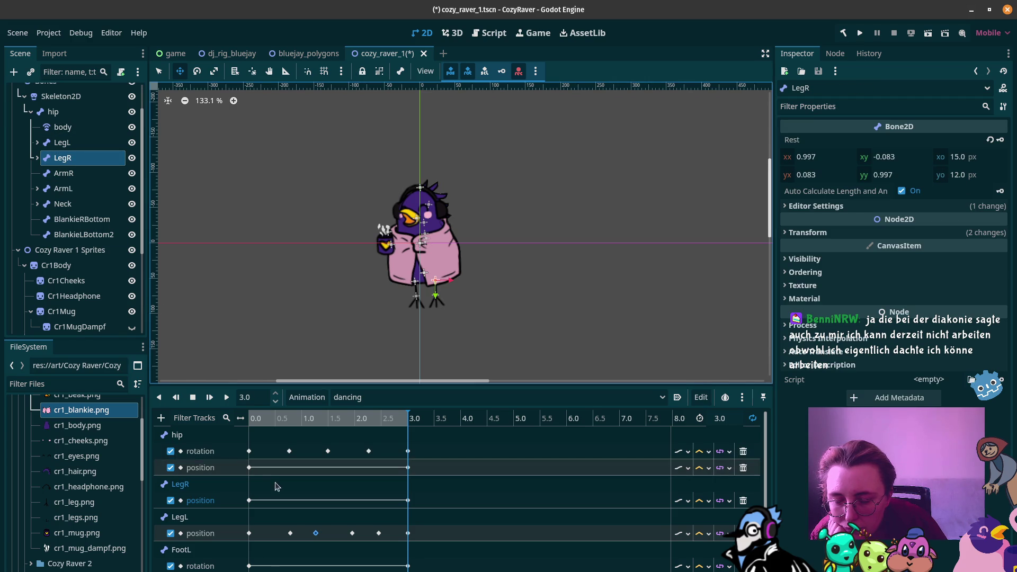
pyautogui.moveTo(265, 421)
pyautogui.mouseDown()
pyautogui.moveTo(255, 424)
pyautogui.moveTo(282, 426)
pyautogui.moveTo(232, 421)
pyautogui.moveTo(315, 430)
pyautogui.mouseUp()
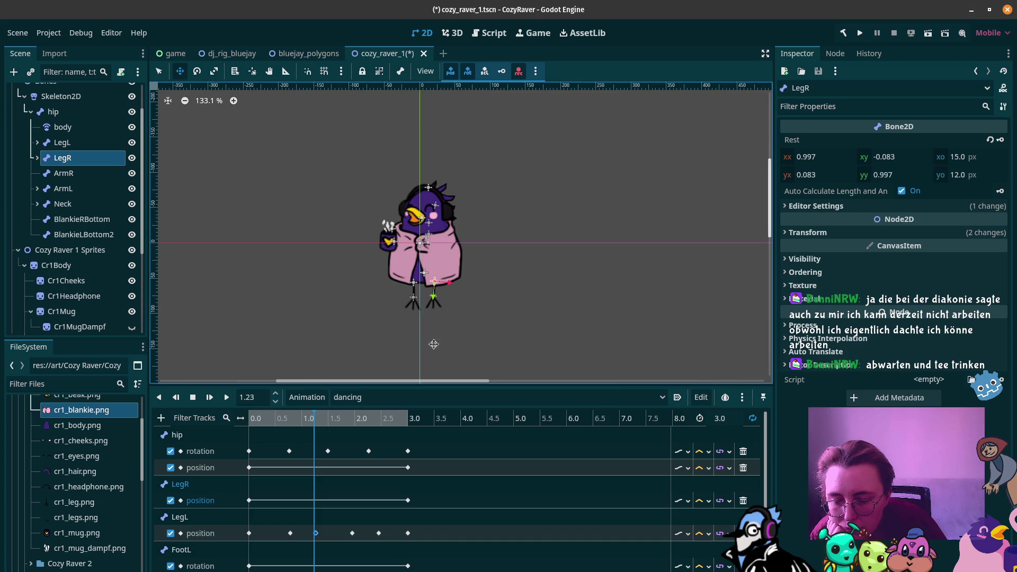
pyautogui.click(312, 422)
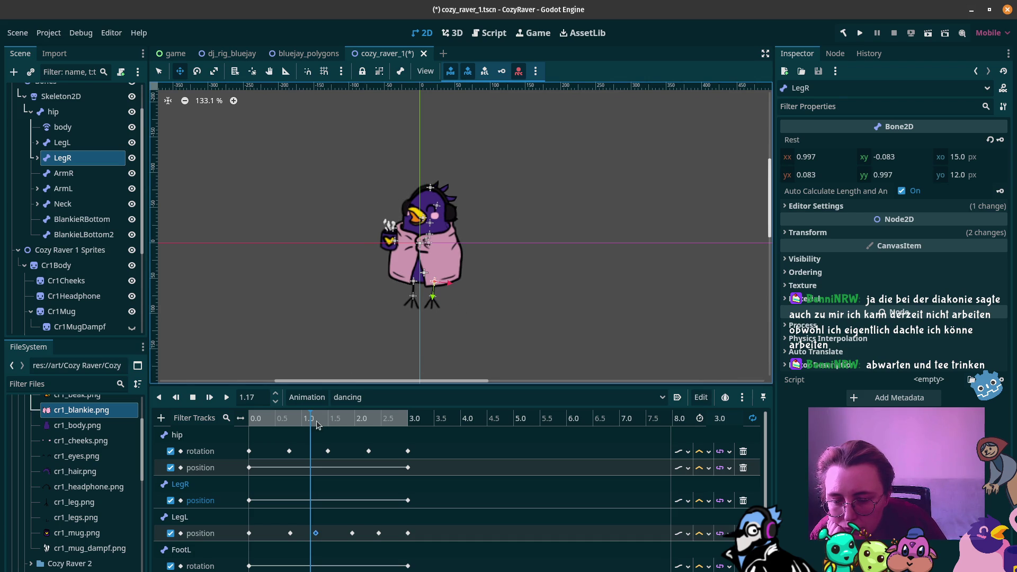
pyautogui.moveTo(312, 433)
pyautogui.mouseDown()
pyautogui.moveTo(313, 422)
pyautogui.moveTo(333, 429)
pyautogui.mouseUp()
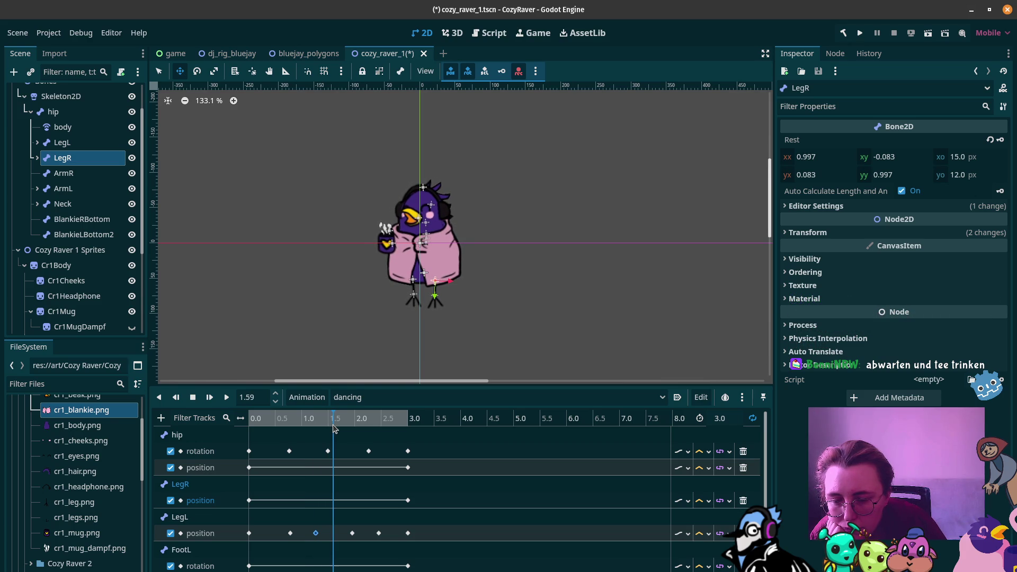
pyautogui.moveTo(441, 329); pyautogui.dragTo(440, 321)
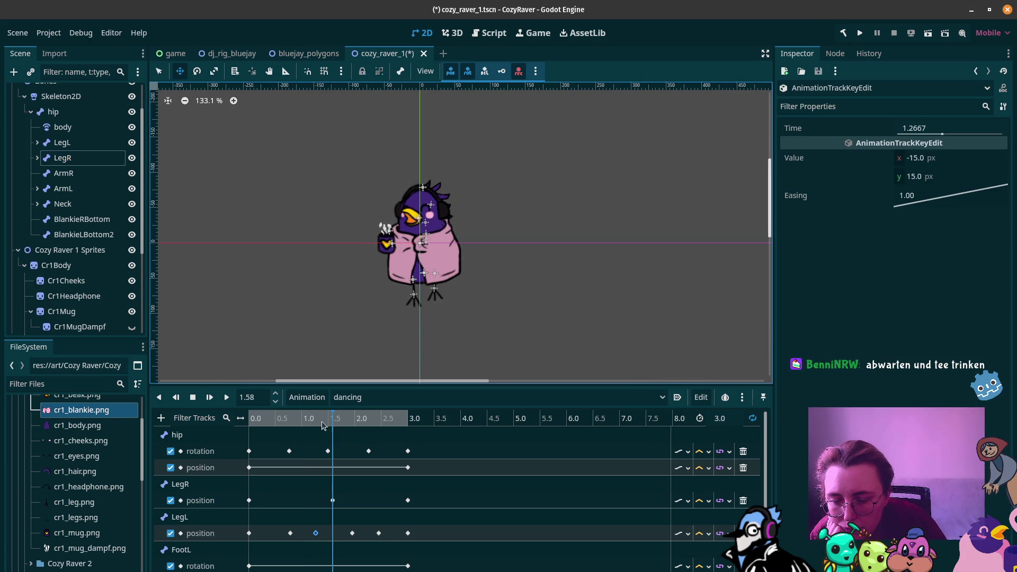
# Duplicate the 0.0 s LegR position key to 1.27 s
pyautogui.moveTo(265, 418); pyautogui.dragTo(316, 421)
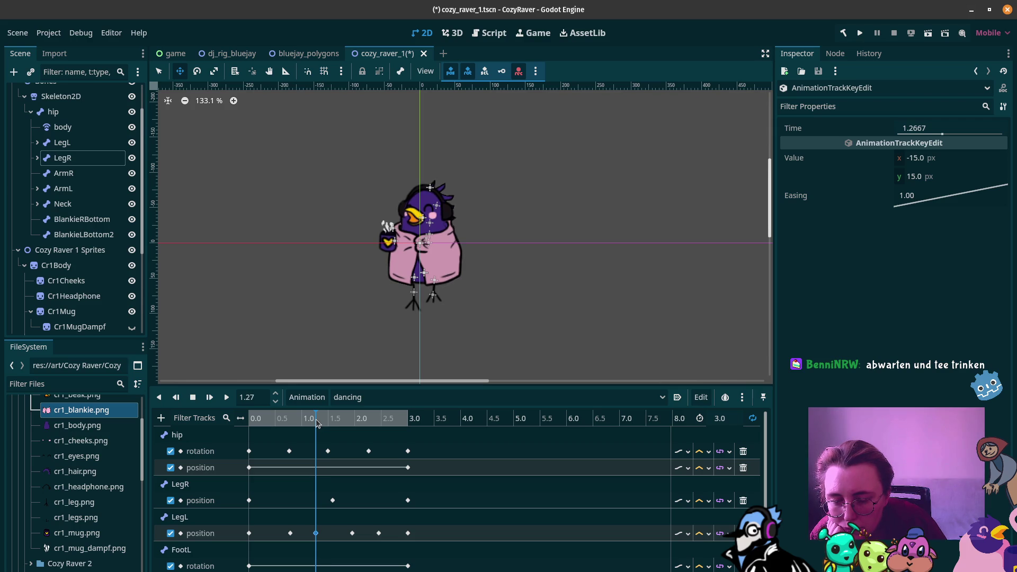
pyautogui.click(250, 499)
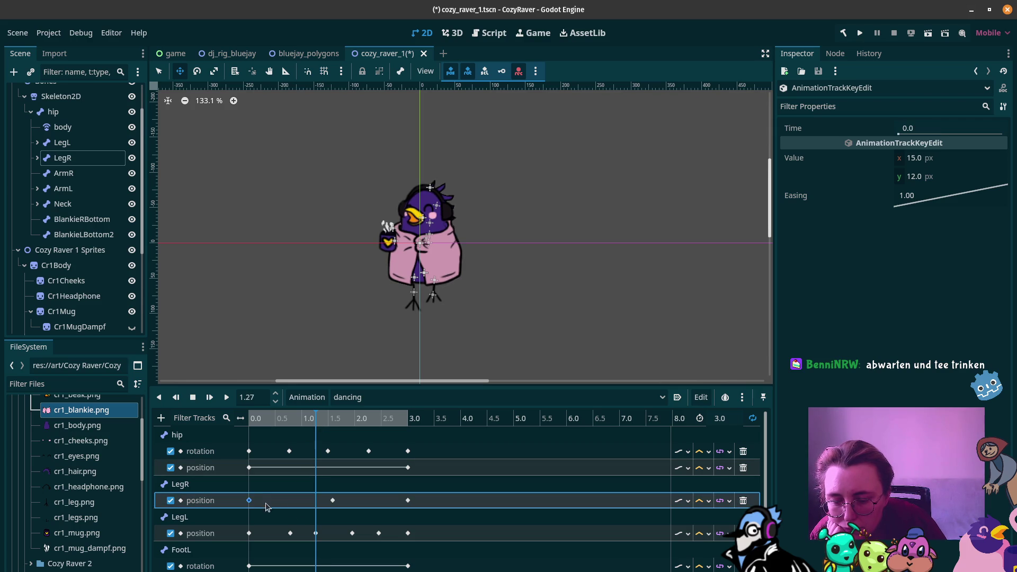
pyautogui.hotkey('ctrl', 'd')
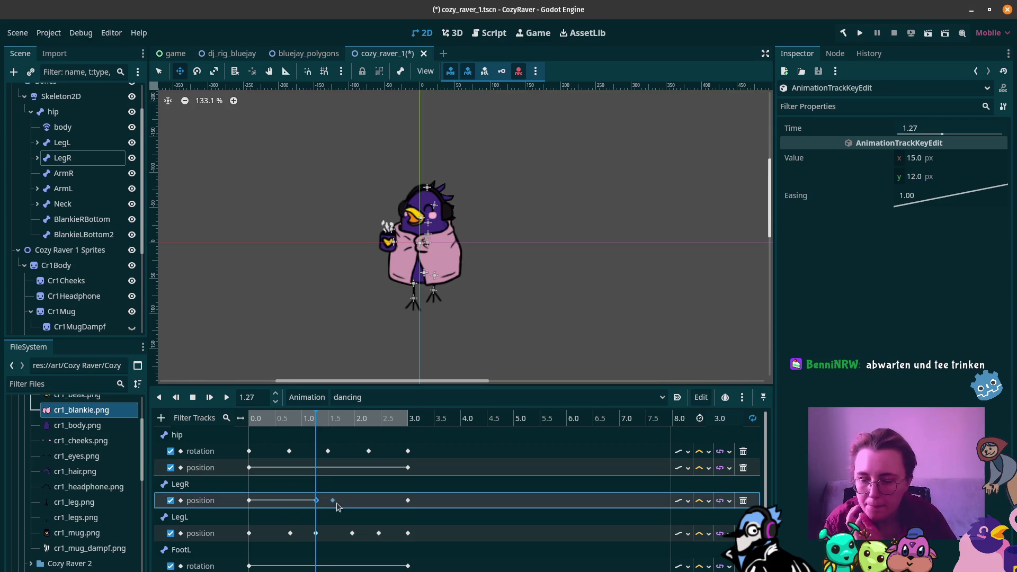
pyautogui.moveTo(253, 422); pyautogui.dragTo(347, 424)
pyautogui.moveTo(357, 425)
pyautogui.mouseDown()
pyautogui.moveTo(405, 427)
pyautogui.moveTo(339, 433)
pyautogui.moveTo(354, 418)
pyautogui.mouseUp()
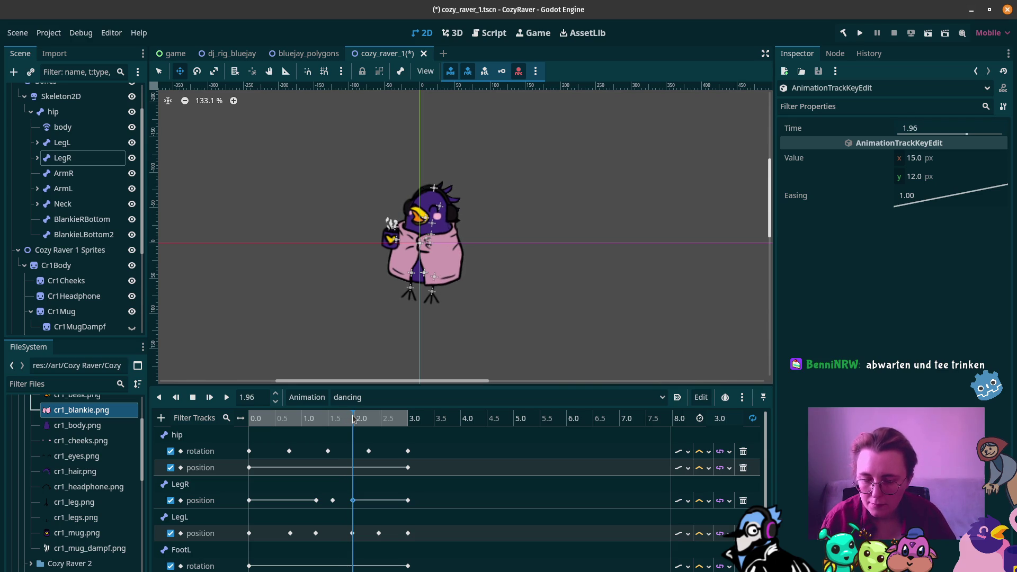
# Lift the right leg slightly at 2.86 s to auto-key it, then play the animation
pyautogui.moveTo(354, 420)
pyautogui.mouseDown()
pyautogui.moveTo(418, 420)
pyautogui.moveTo(399, 419)
pyautogui.mouseUp()
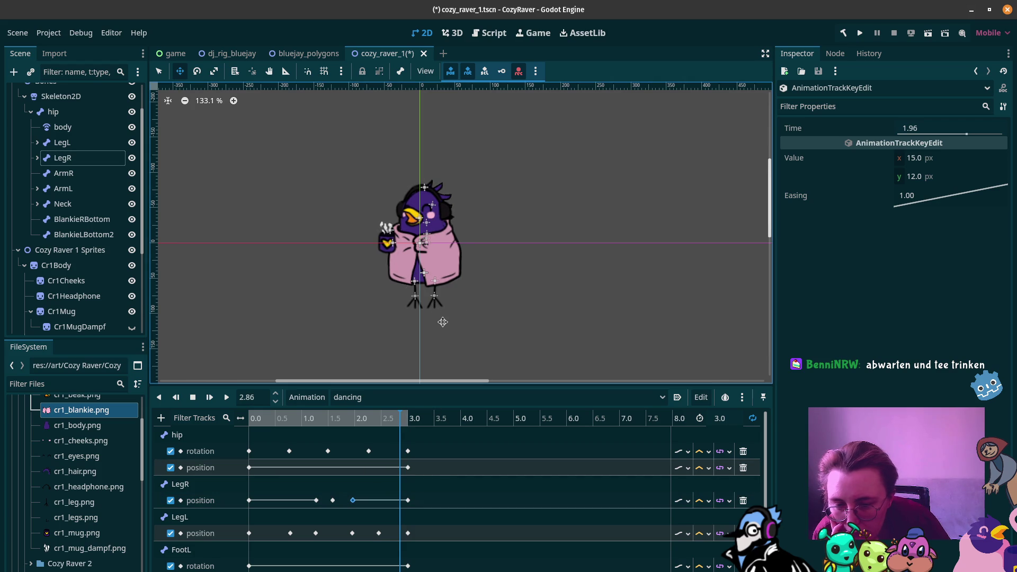
pyautogui.click(344, 500)
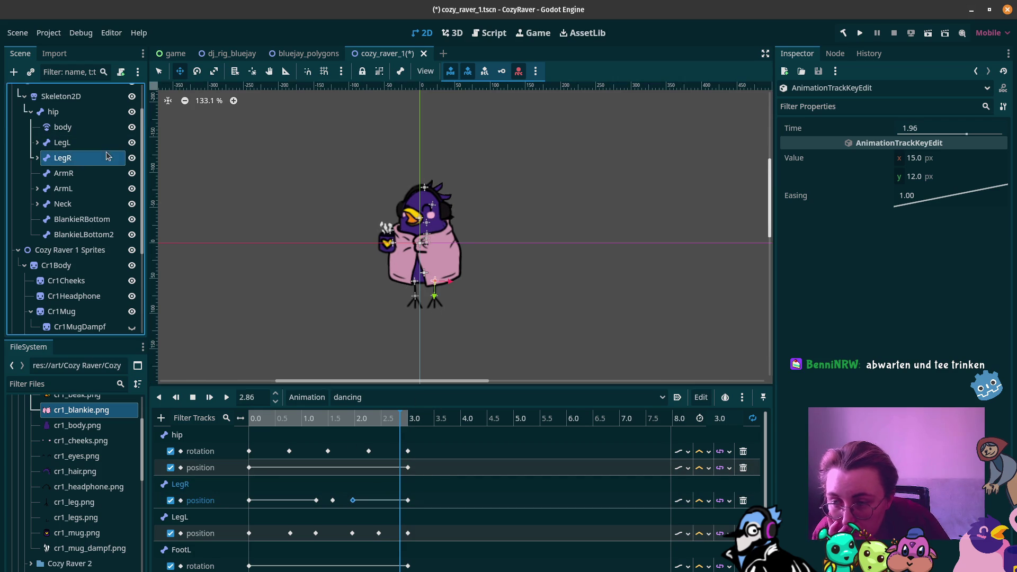
pyautogui.moveTo(441, 333); pyautogui.dragTo(440, 327)
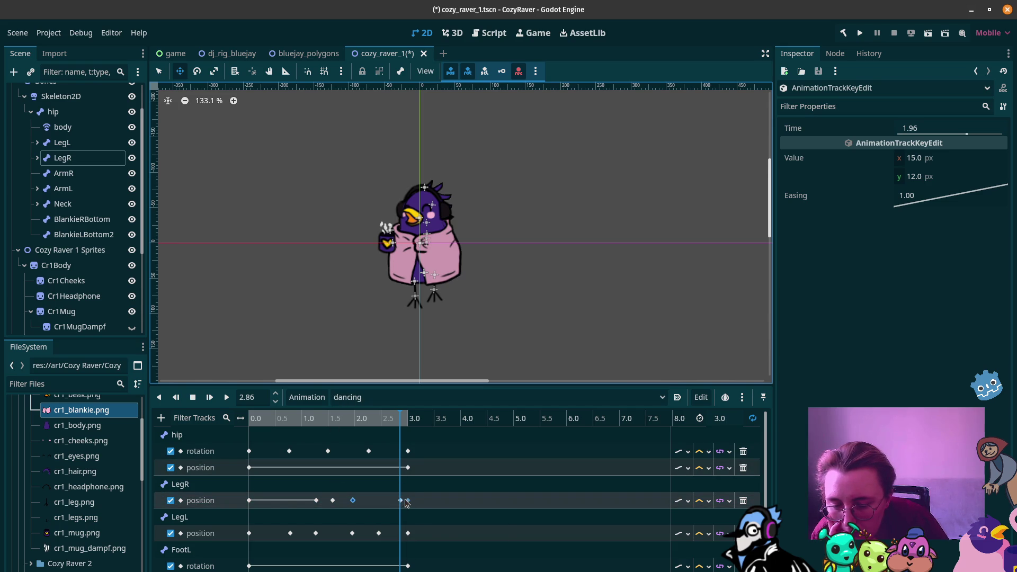
pyautogui.moveTo(401, 499)
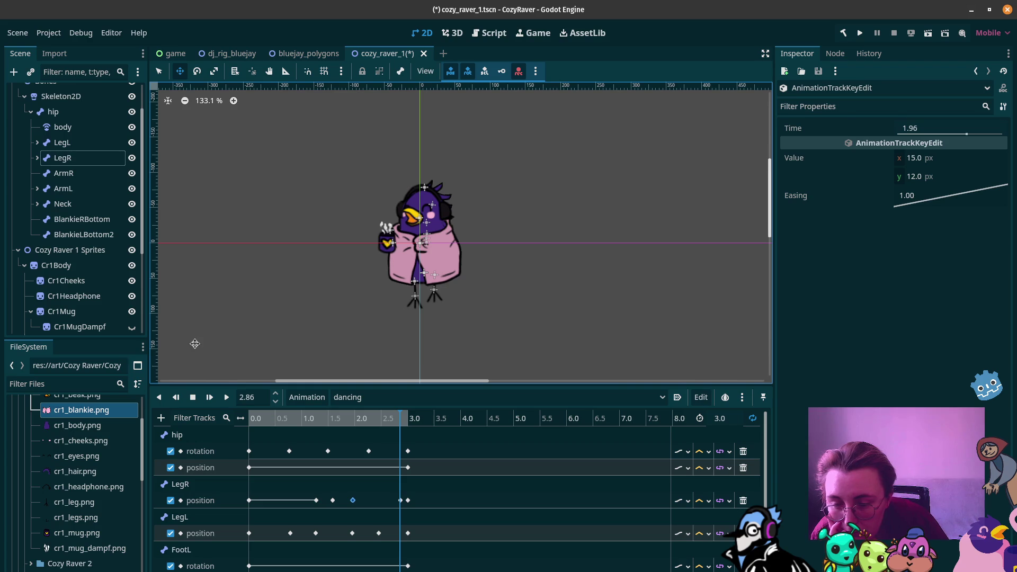
pyautogui.click(226, 396)
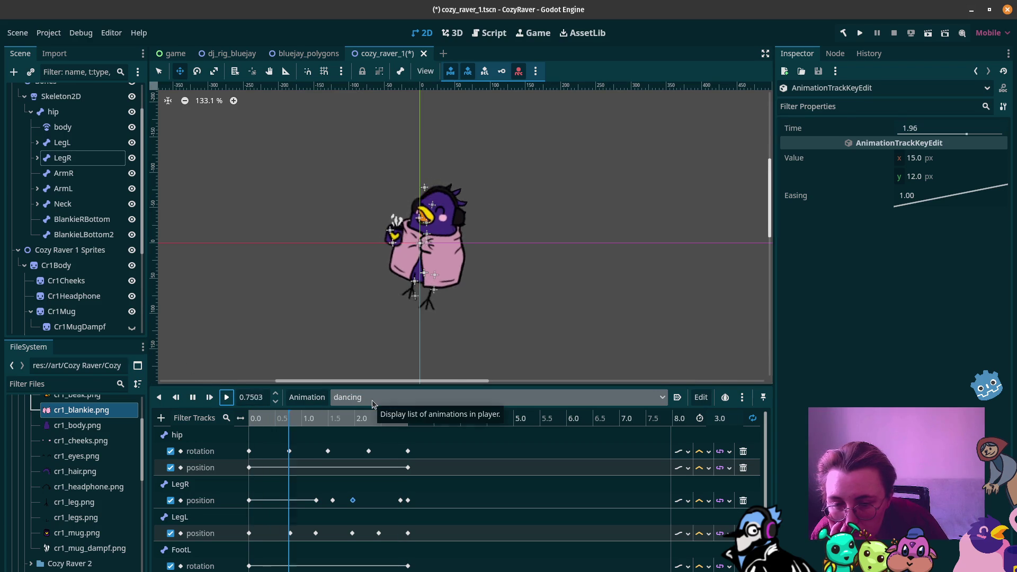
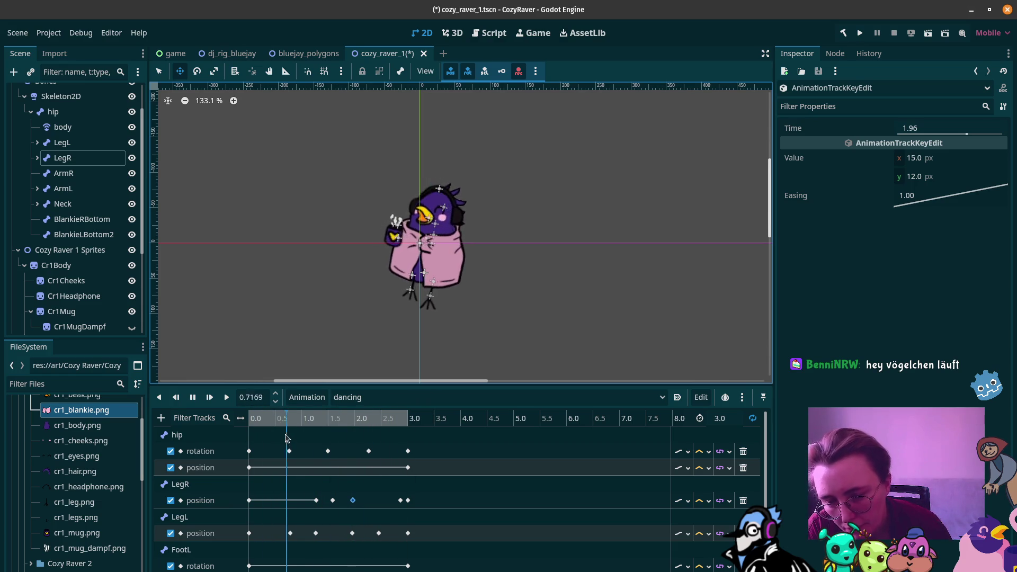
# Stop playback and give LegL and LegR a Z Index of -1 so both legs draw behind the body
pyautogui.press('s')
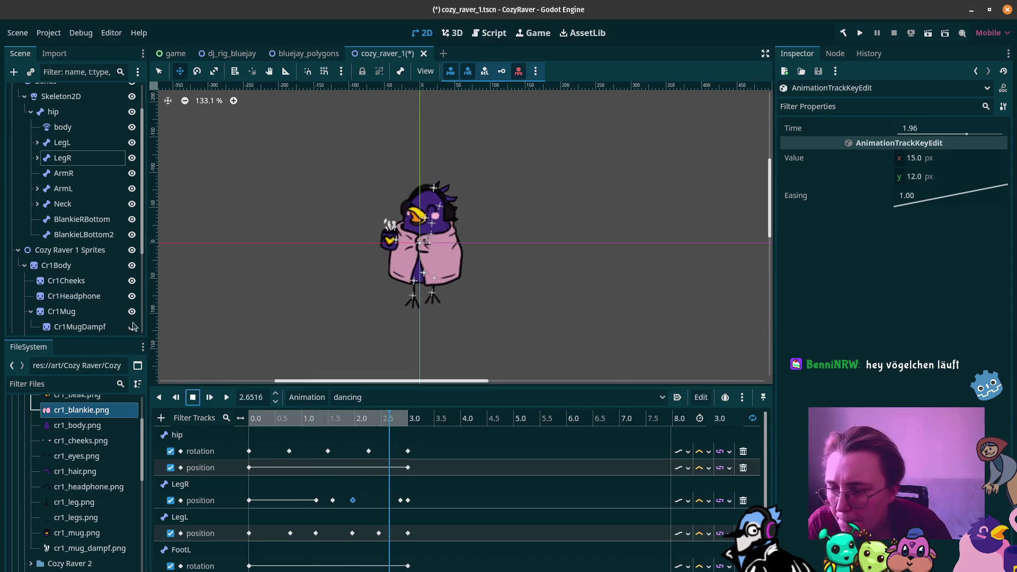
pyautogui.click(66, 143)
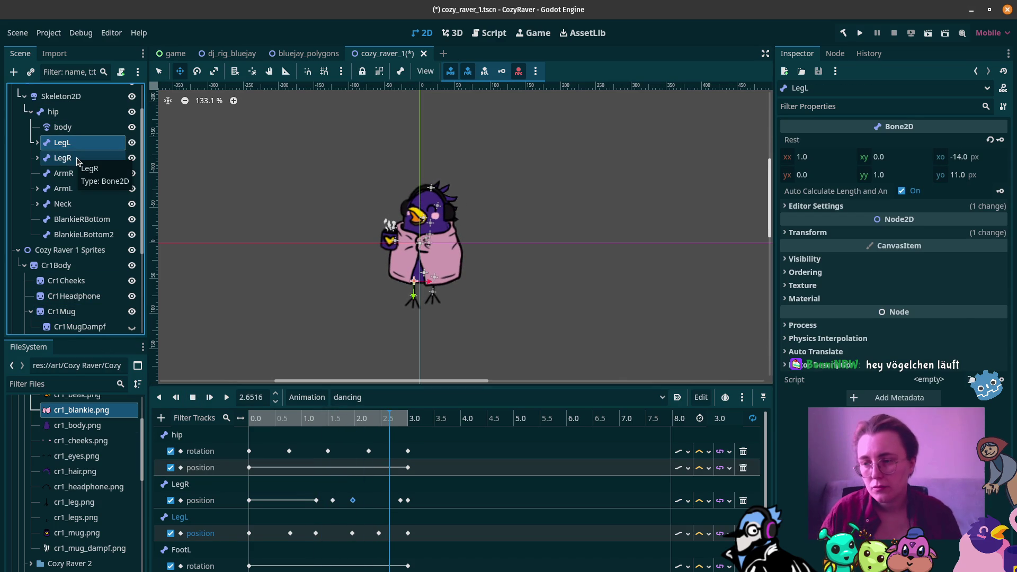
pyautogui.keyDown('ctrl'); pyautogui.click(63, 158); pyautogui.keyUp('ctrl')
pyautogui.click(870, 273)
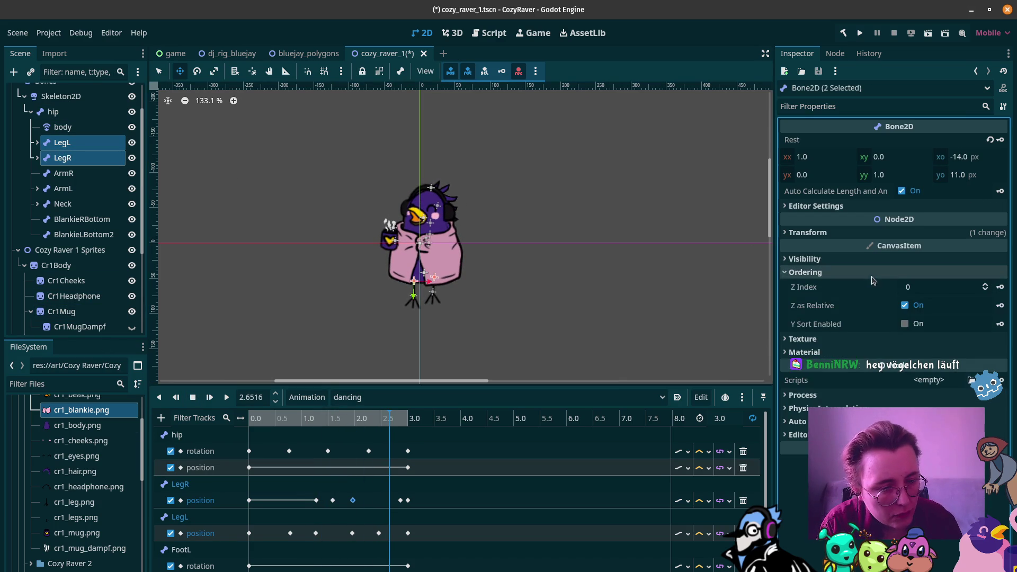
pyautogui.click(986, 291)
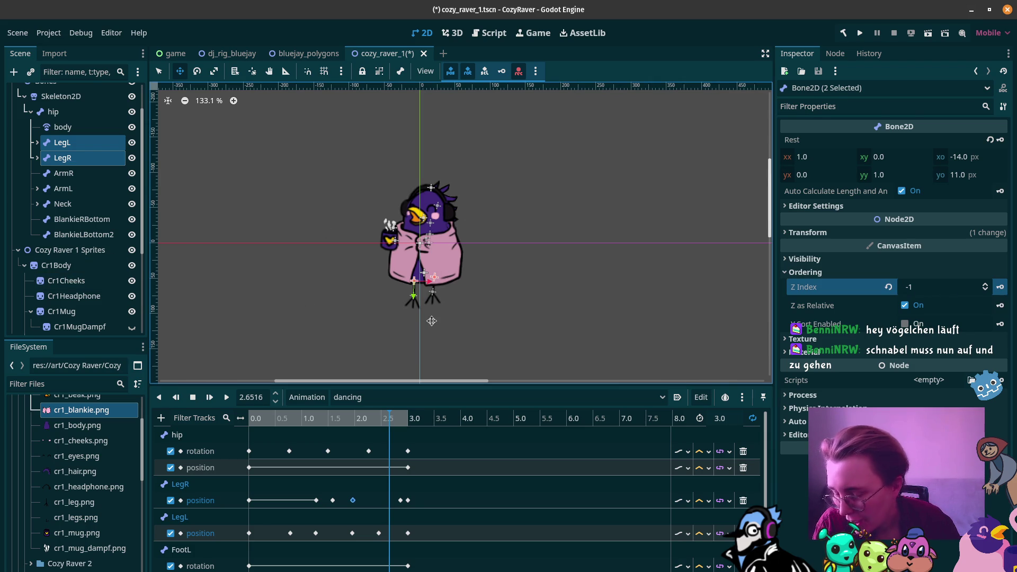
pyautogui.moveTo(314, 422); pyautogui.dragTo(248, 423)
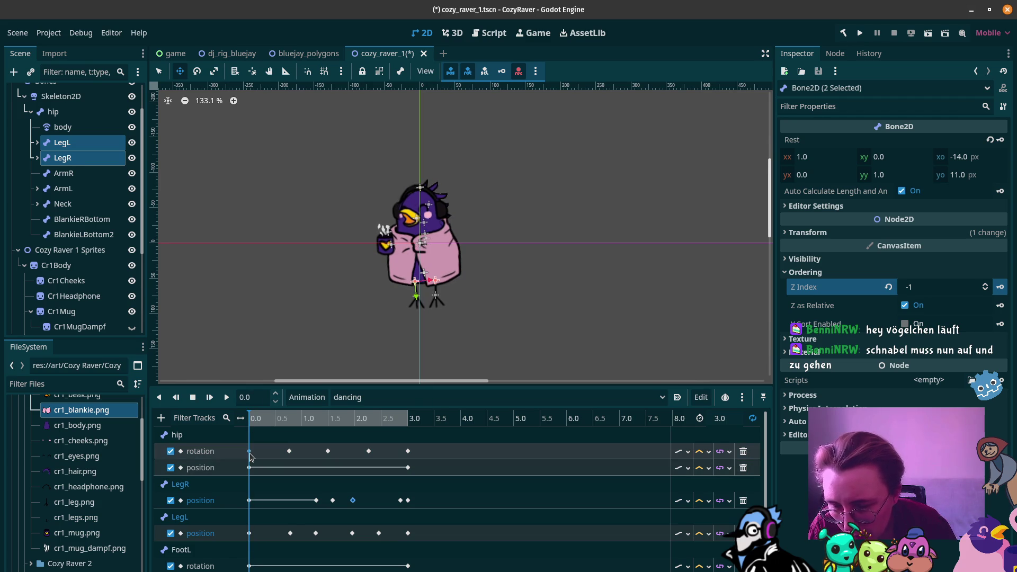
# Set the dancing animation's LegR position key at 0.0 to y 5.0
pyautogui.click(249, 450)
pyautogui.click(251, 417)
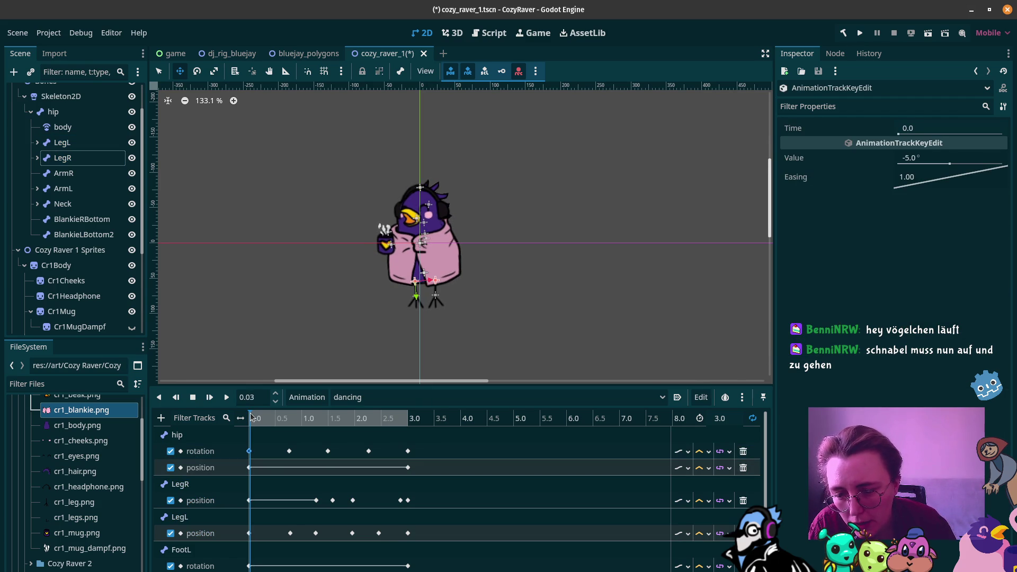
pyautogui.moveTo(251, 417); pyautogui.dragTo(247, 419)
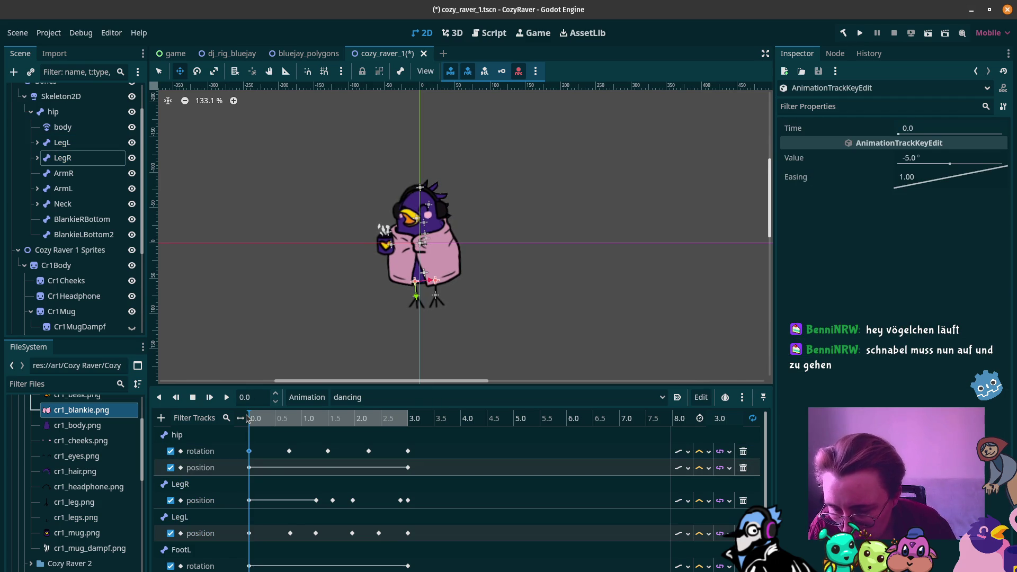
pyautogui.click(249, 500)
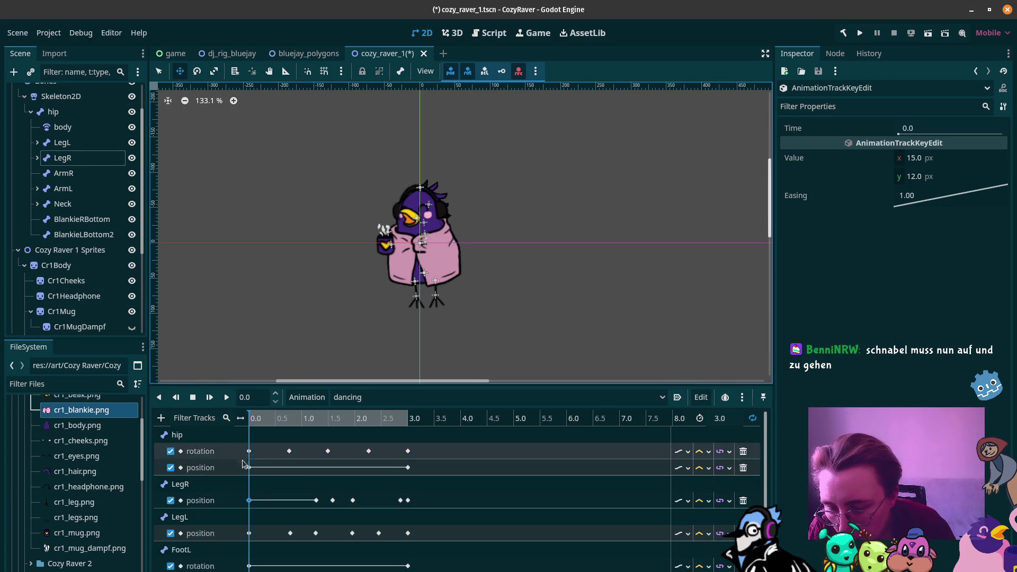
pyautogui.click(900, 180)
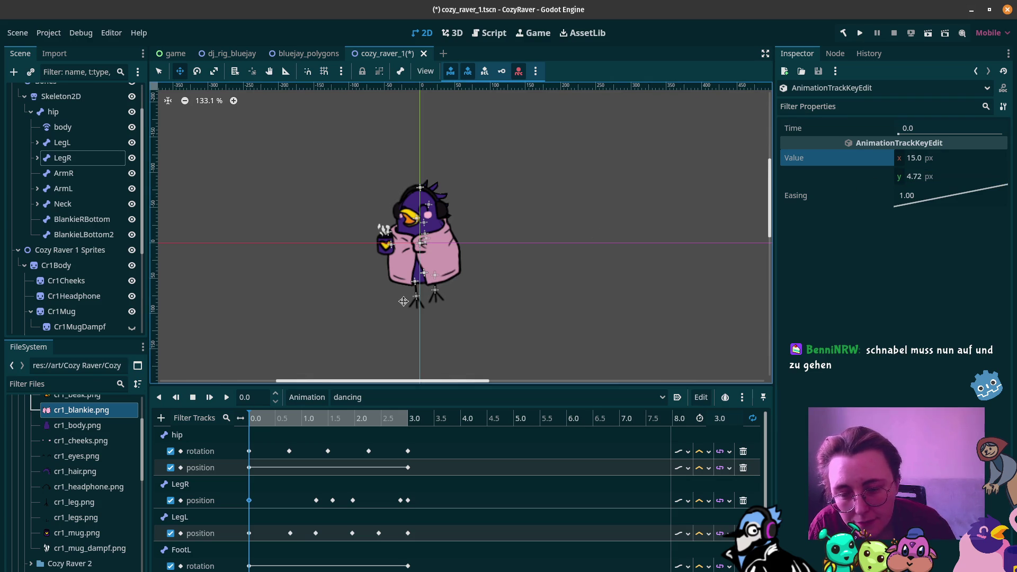
pyautogui.click(256, 424)
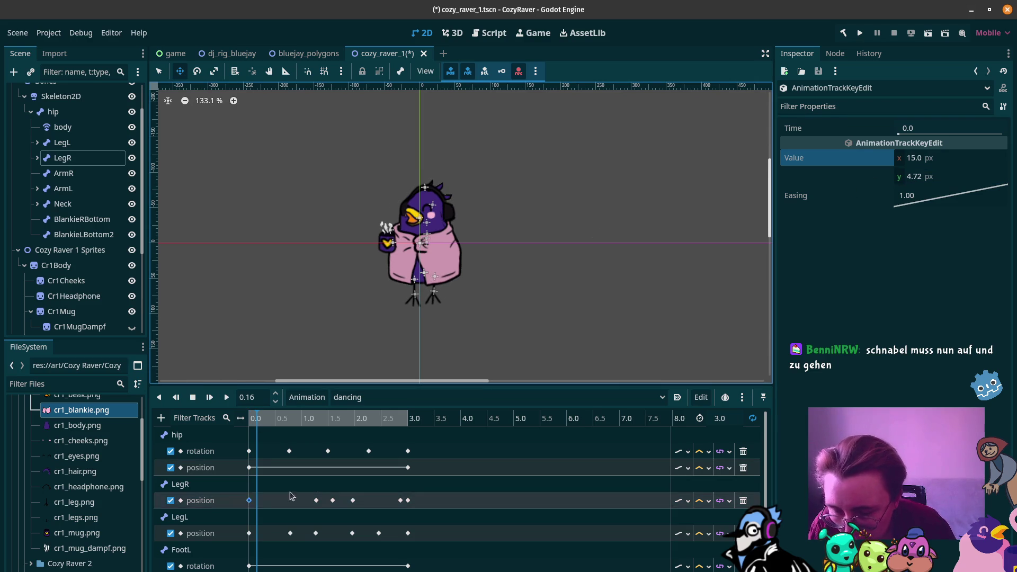
pyautogui.click(408, 500)
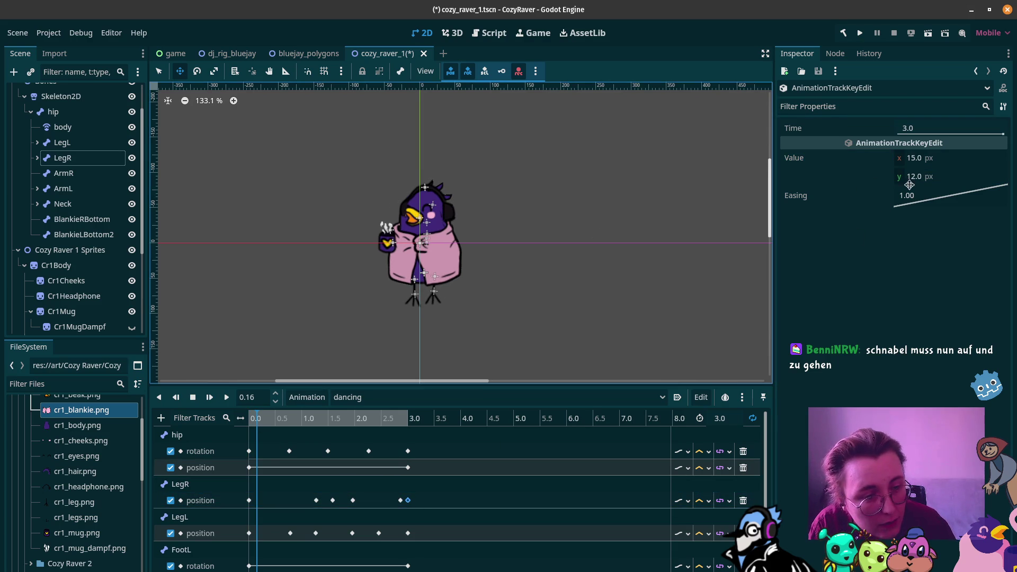
pyautogui.click(249, 501)
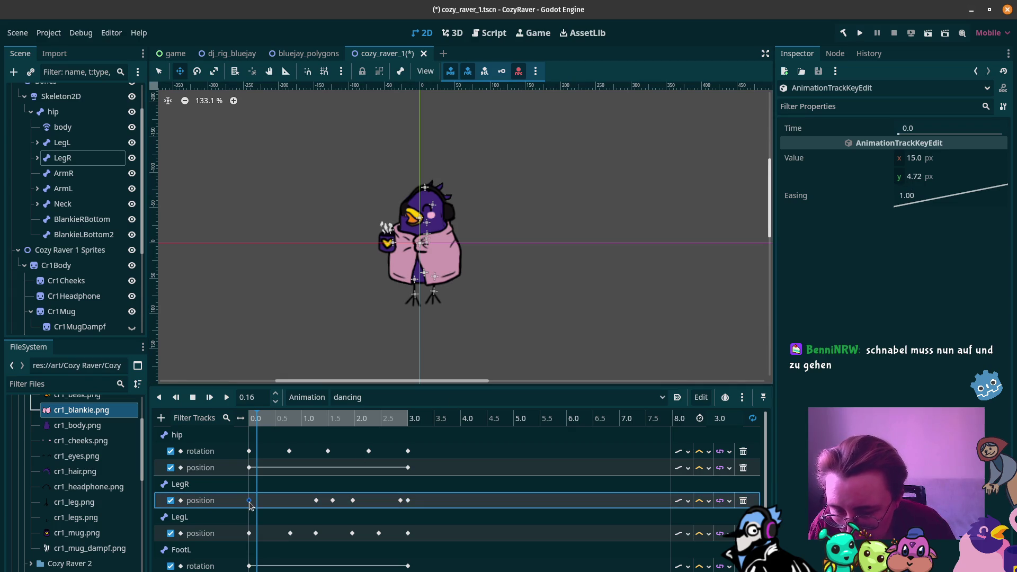
pyautogui.click(910, 180)
pyautogui.write('5')
pyautogui.press('Return')
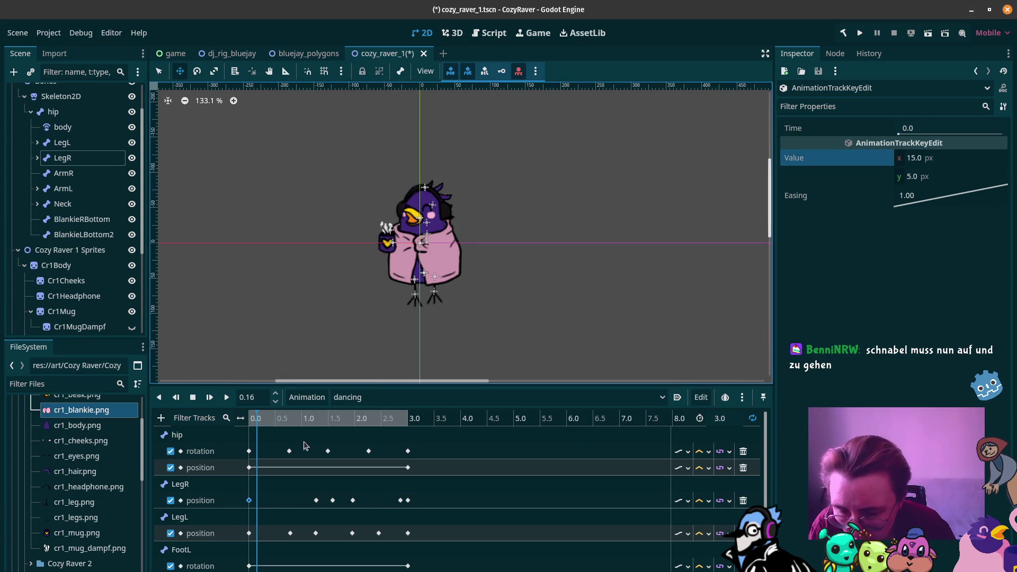
# Set the LegR key at 3.0 to y 5.0, delete the extra key near 2.86, and replay
pyautogui.click(408, 500)
pyautogui.click(923, 182)
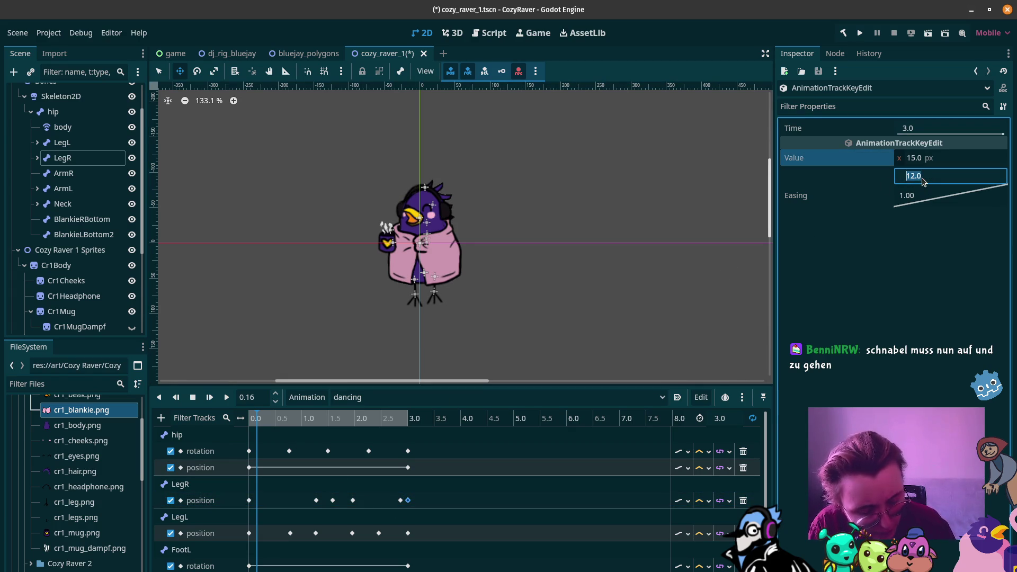
pyautogui.click(400, 500)
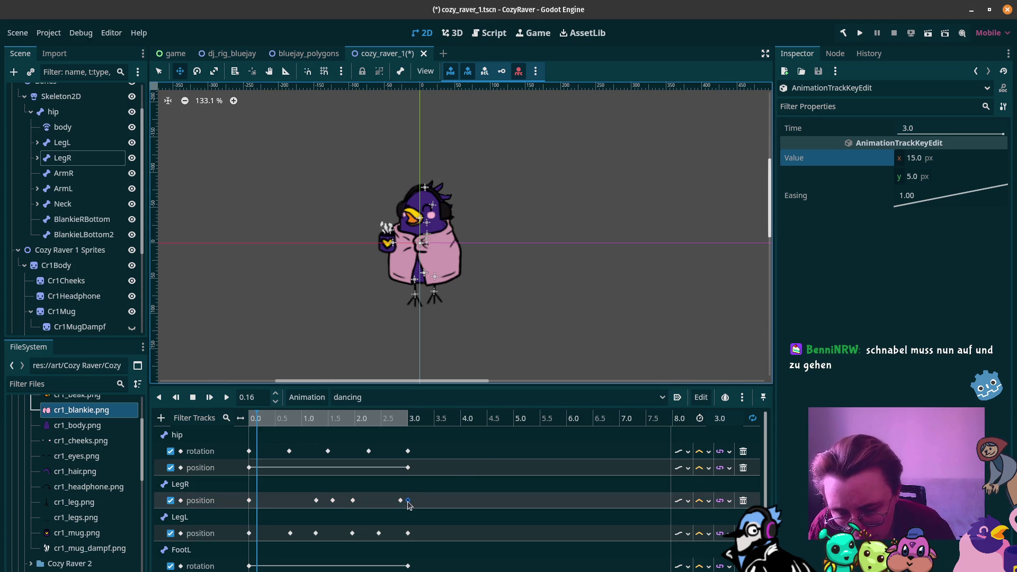
pyautogui.press('Delete')
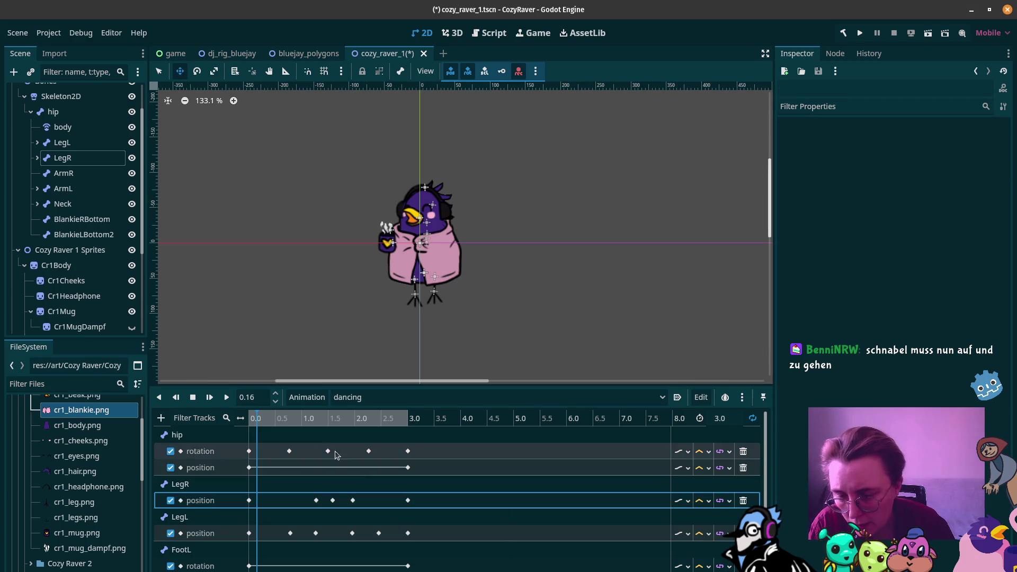
pyautogui.moveTo(255, 422); pyautogui.dragTo(248, 422)
pyautogui.click(226, 398)
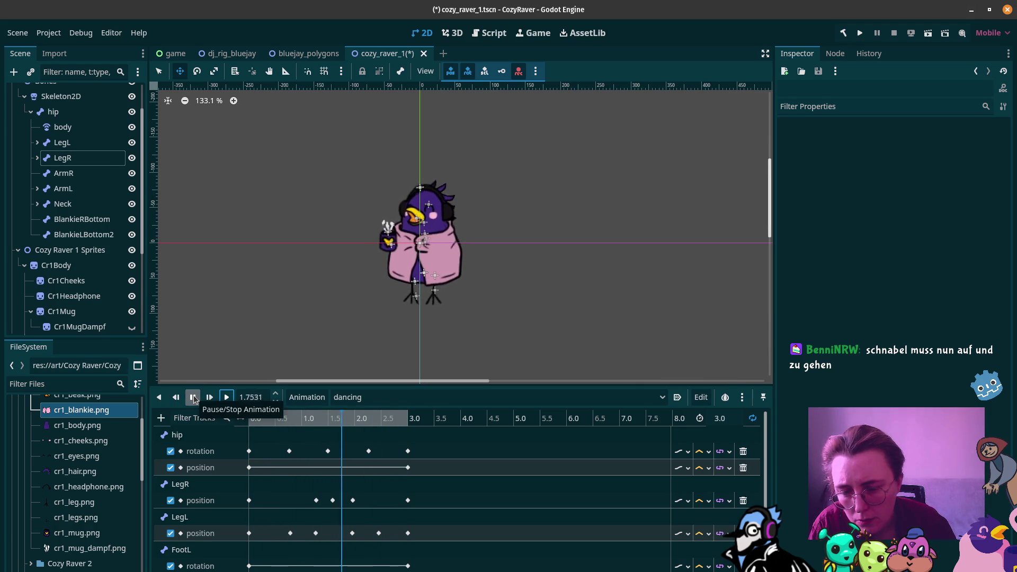
# Stop playback and move a LegR position key earlier, to about 0.4667 s
pyautogui.click(194, 400)
pyautogui.click(244, 419)
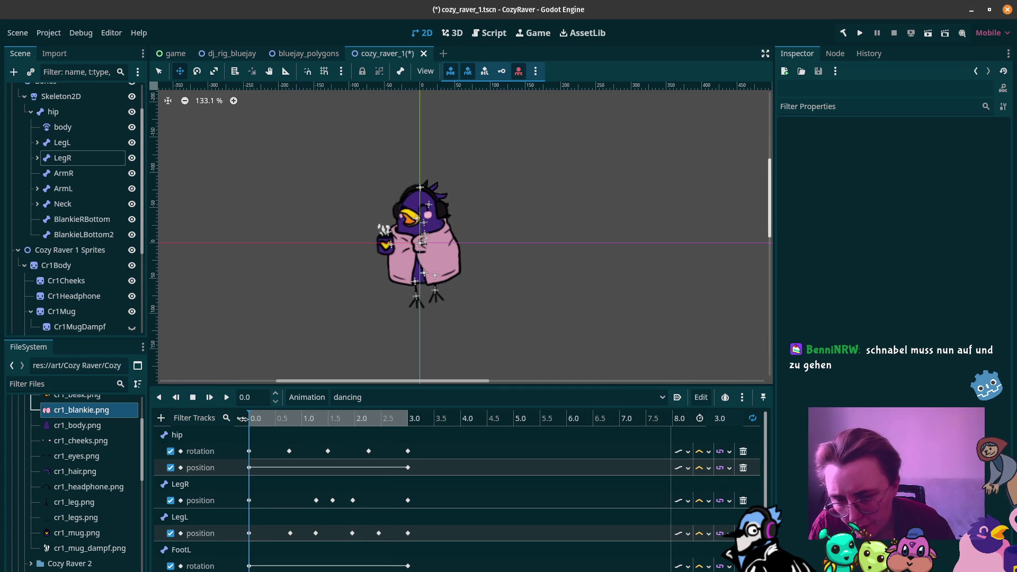
pyautogui.moveTo(251, 422); pyautogui.dragTo(280, 422)
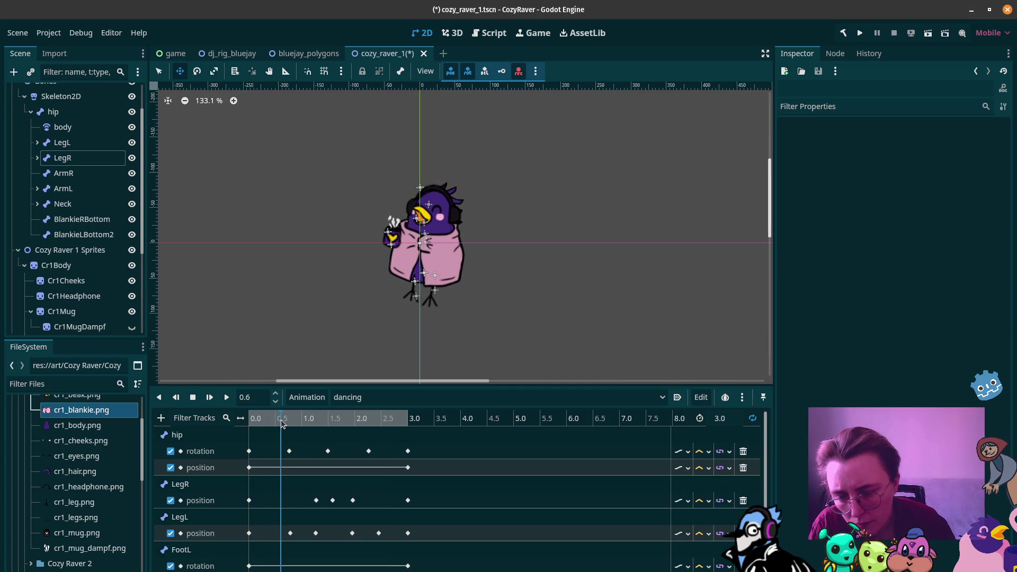
pyautogui.moveTo(316, 502); pyautogui.dragTo(282, 504)
pyautogui.moveTo(281, 422)
pyautogui.mouseDown()
pyautogui.moveTo(257, 422)
pyautogui.moveTo(293, 426)
pyautogui.moveTo(282, 428)
pyautogui.mouseUp()
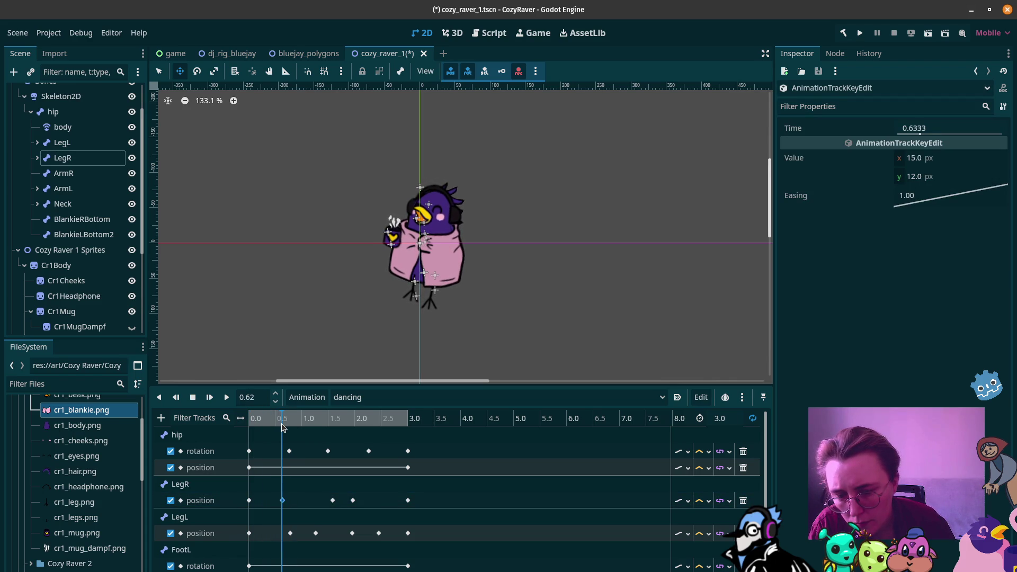
pyautogui.click(281, 500)
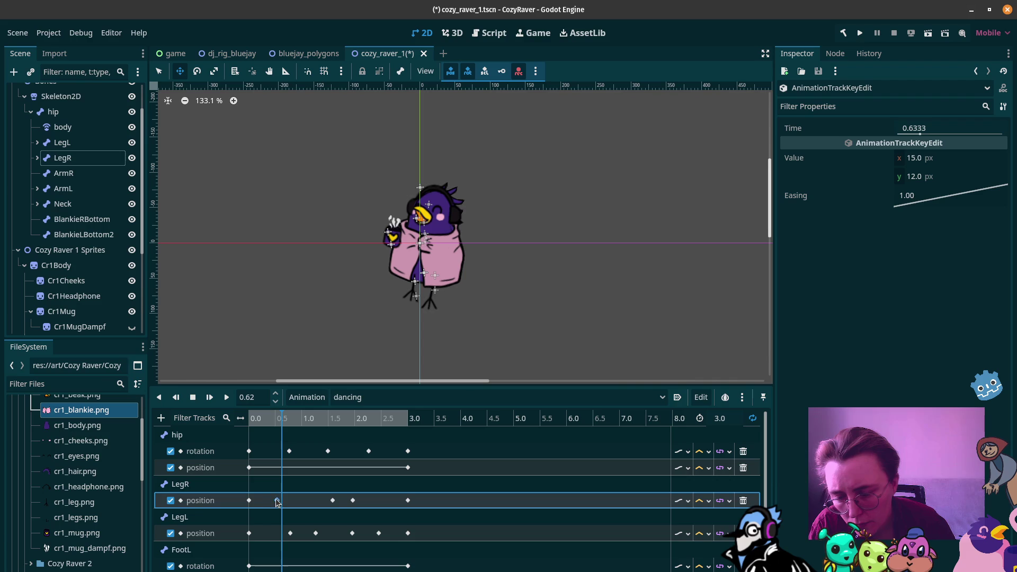
pyautogui.moveTo(273, 502); pyautogui.dragTo(273, 502)
pyautogui.moveTo(282, 418)
pyautogui.mouseDown()
pyautogui.moveTo(246, 417)
pyautogui.moveTo(329, 419)
pyautogui.mouseUp()
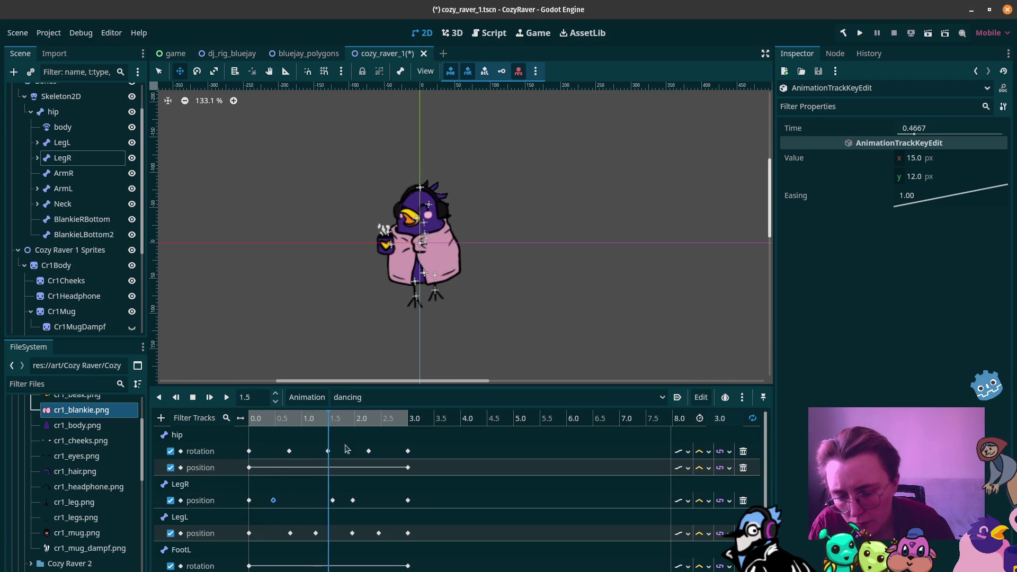
# Retime the LegL position keys to 1.1333 and 2.2667 s, then preview the animation
pyautogui.moveTo(352, 533); pyautogui.dragTo(368, 536)
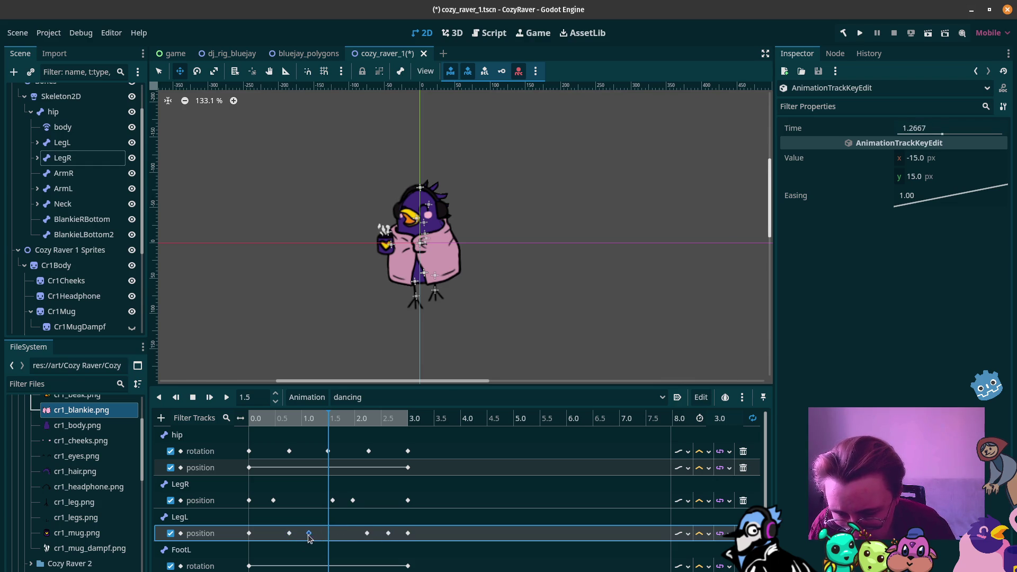
pyautogui.moveTo(311, 538); pyautogui.dragTo(311, 536)
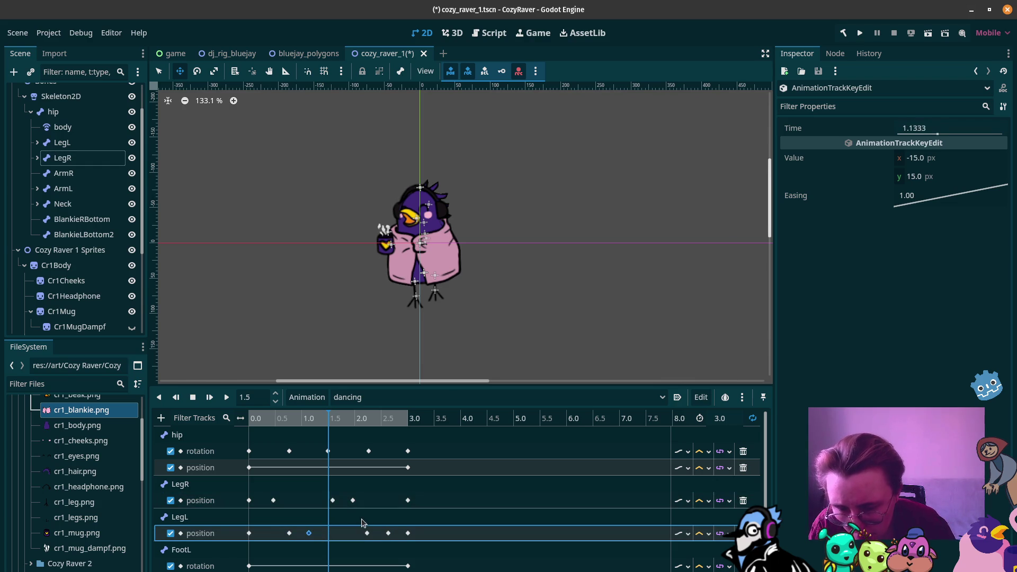
pyautogui.moveTo(371, 534); pyautogui.dragTo(372, 533)
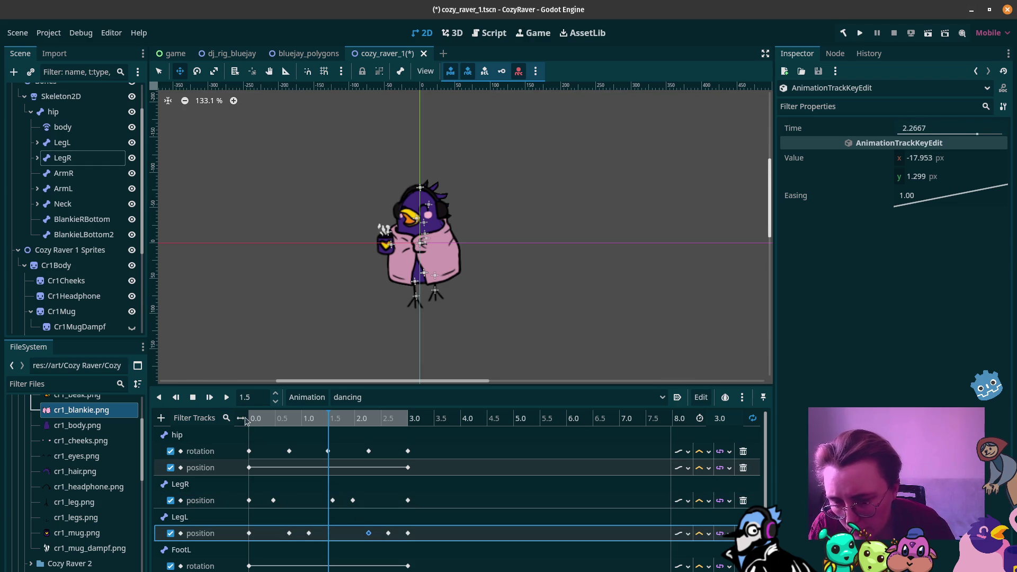
pyautogui.click(231, 398)
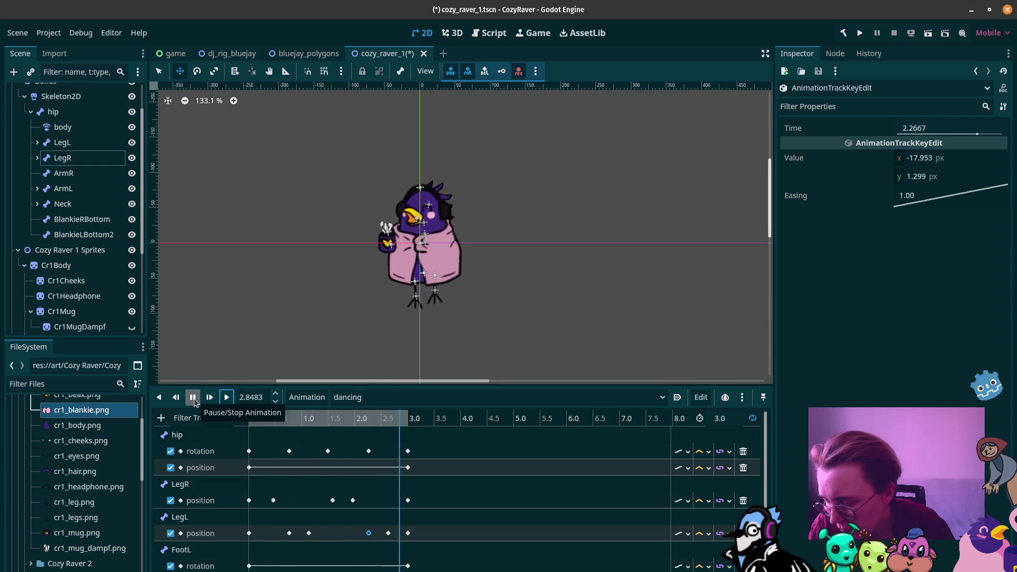
pyautogui.click(194, 402)
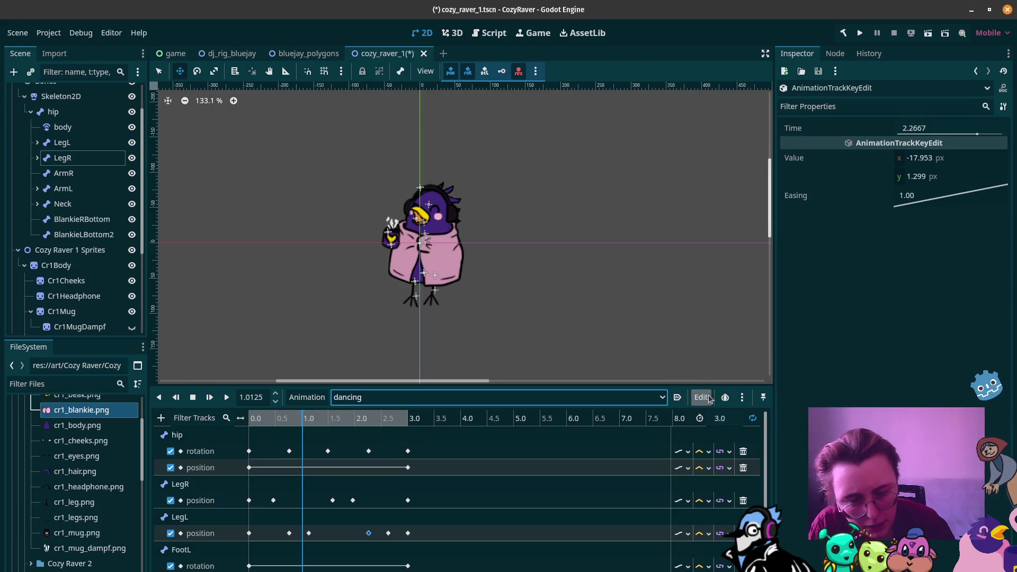
# Rename the current dancing animation to 'walking' from the Animation menu
pyautogui.click(701, 396)
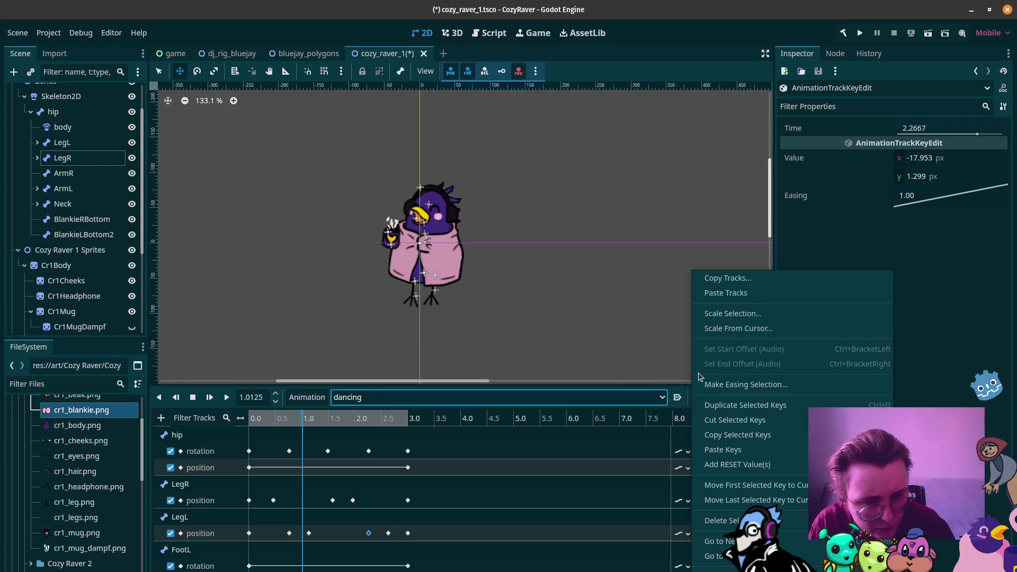
pyautogui.click(739, 295)
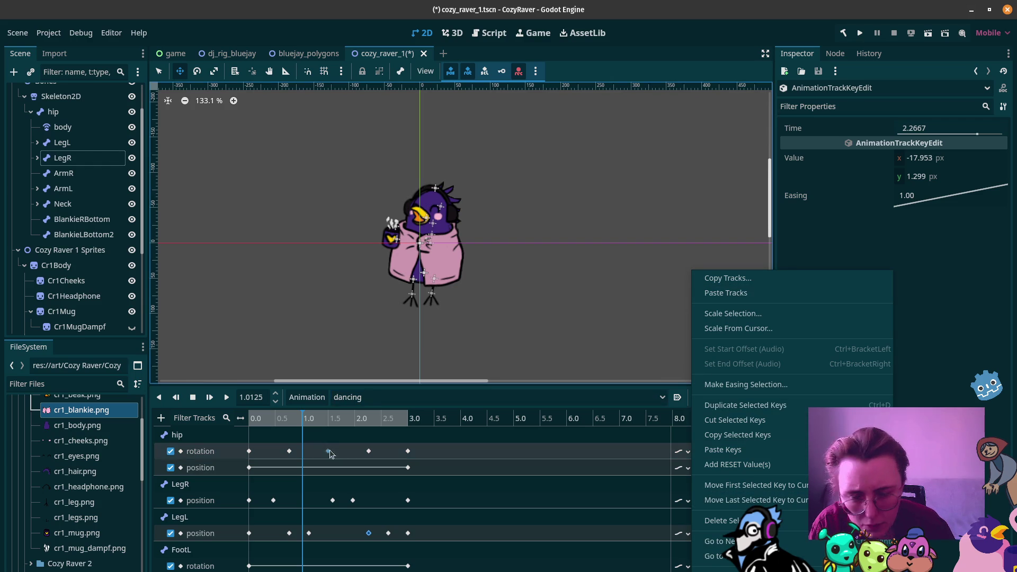
pyautogui.click(364, 392)
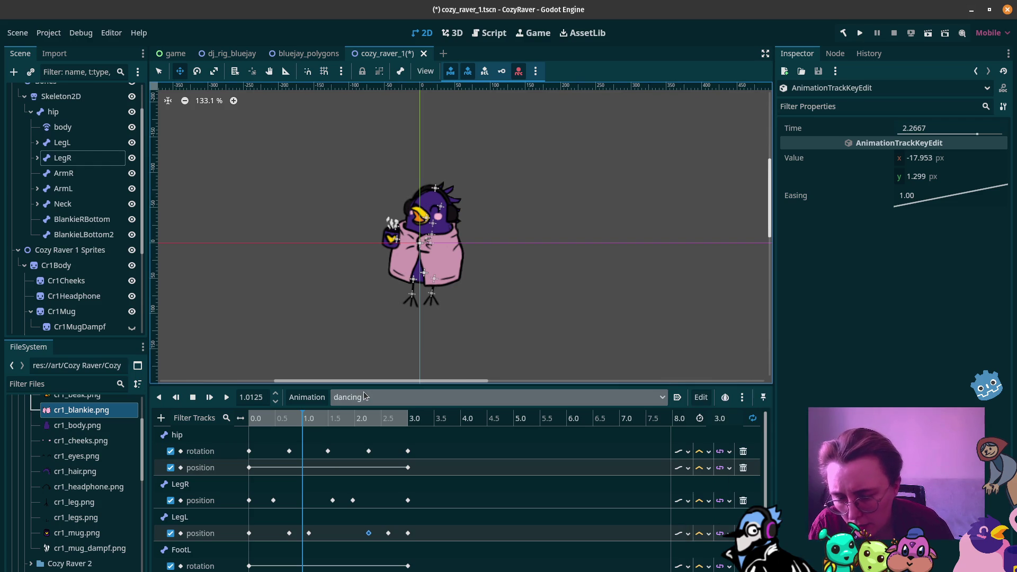
pyautogui.click(313, 404)
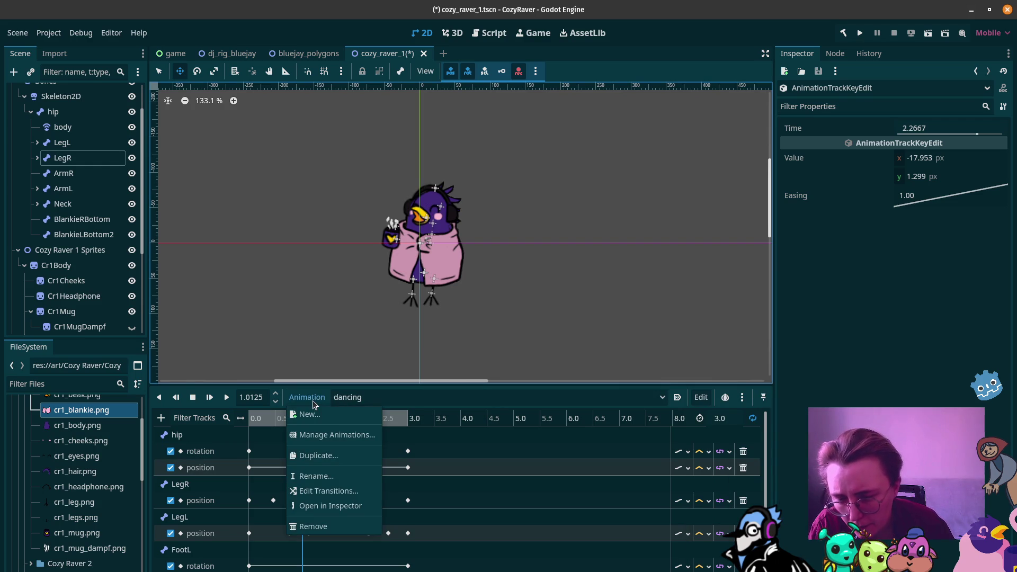
pyautogui.click(318, 475)
pyautogui.write('walking')
pyautogui.press('Return')
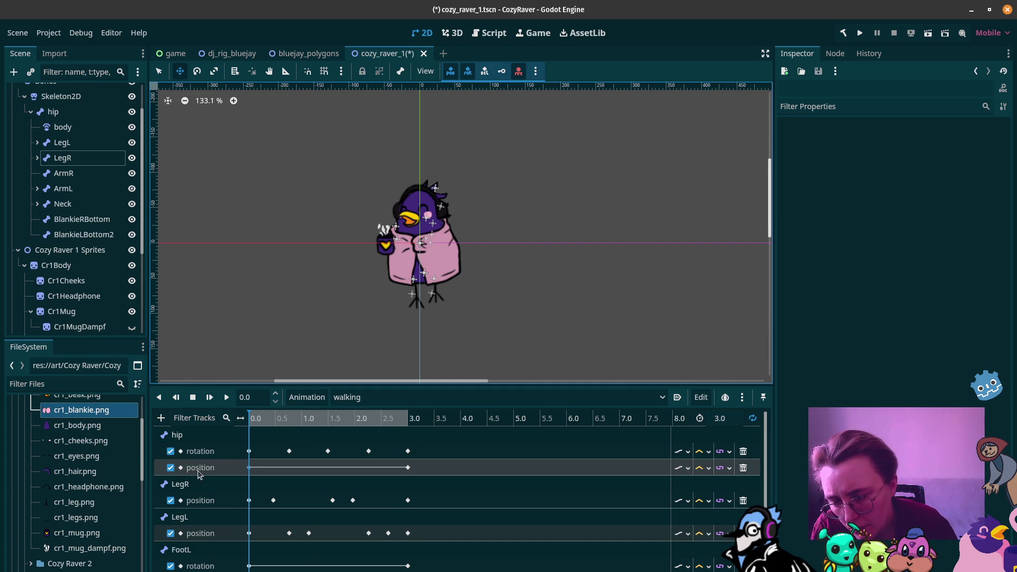
# Delete the hip position, FootL rotation and FootR rotation tracks, previewing the walk in between
pyautogui.click(743, 468)
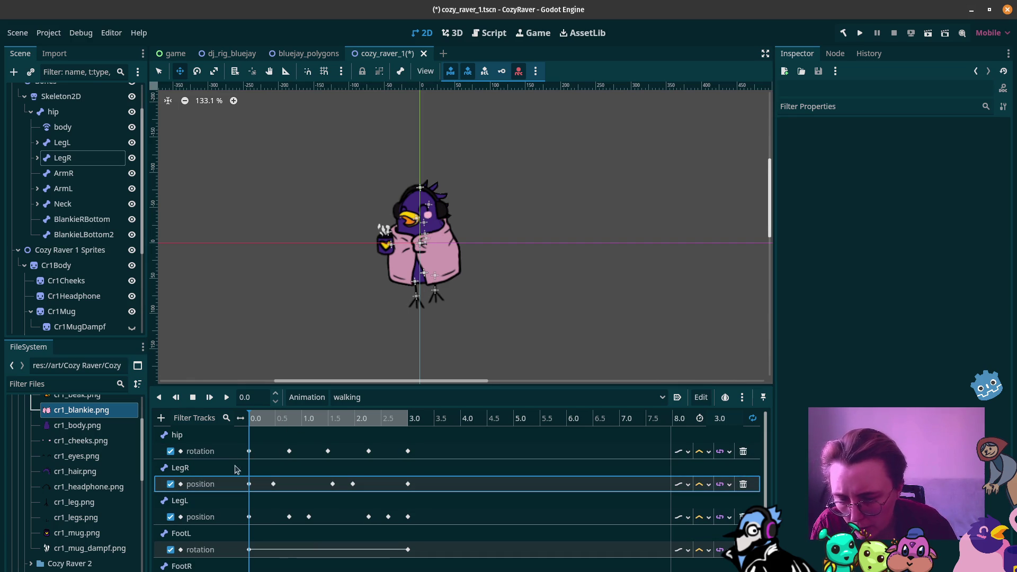
pyautogui.click(227, 398)
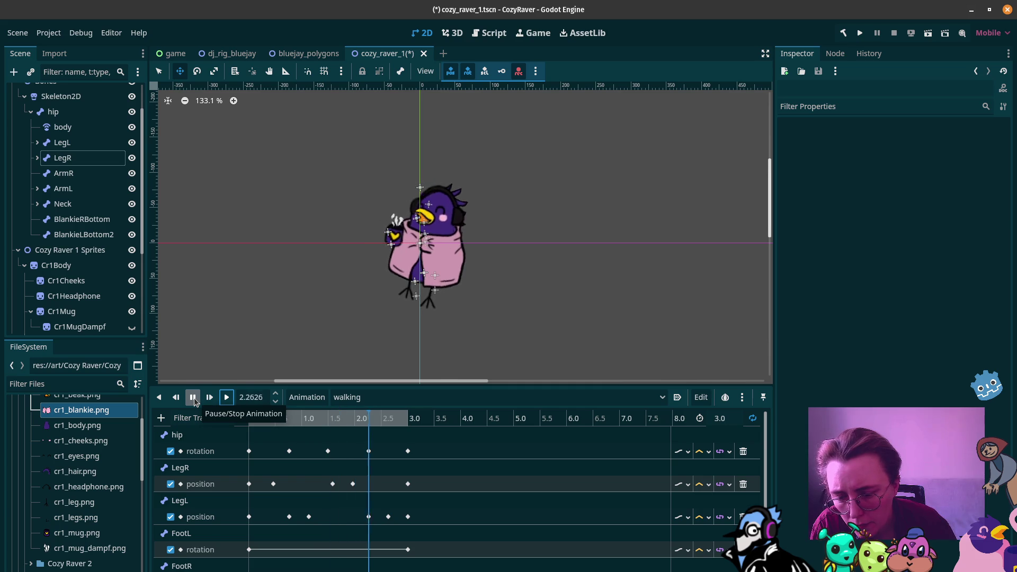
pyautogui.click(193, 398)
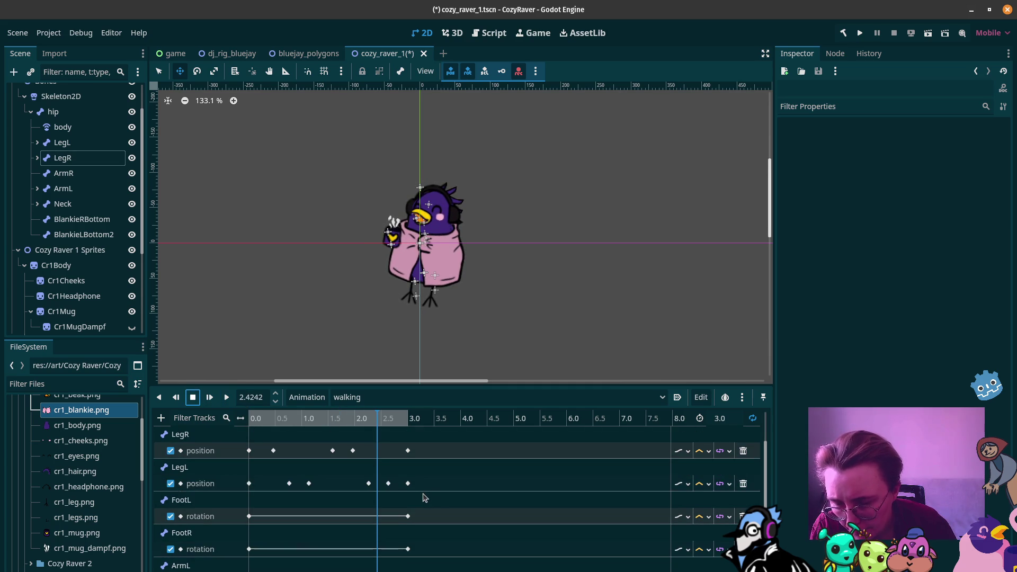
pyautogui.scroll(-1, 276, 524)
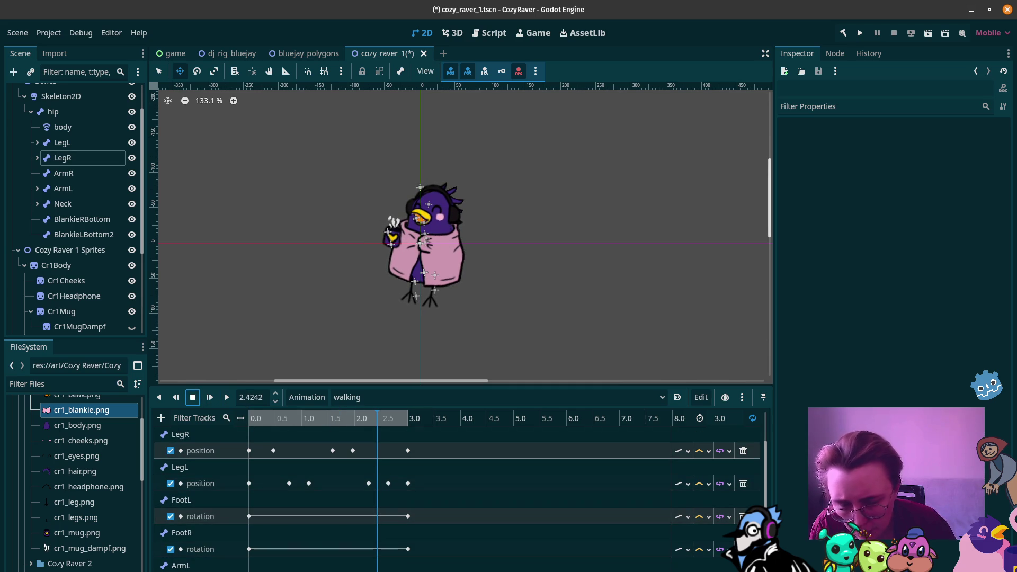
pyautogui.click(743, 517)
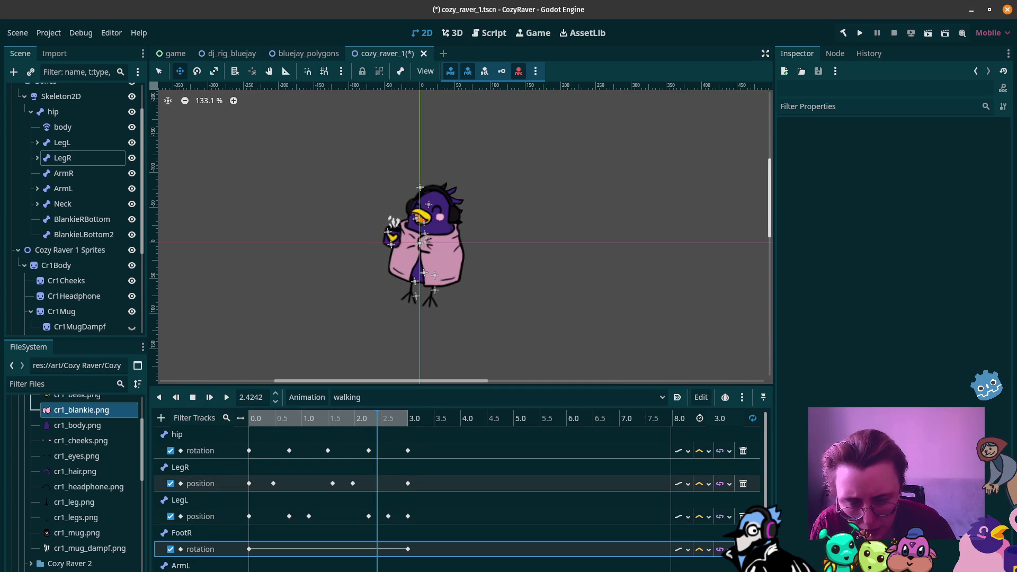
pyautogui.click(743, 549)
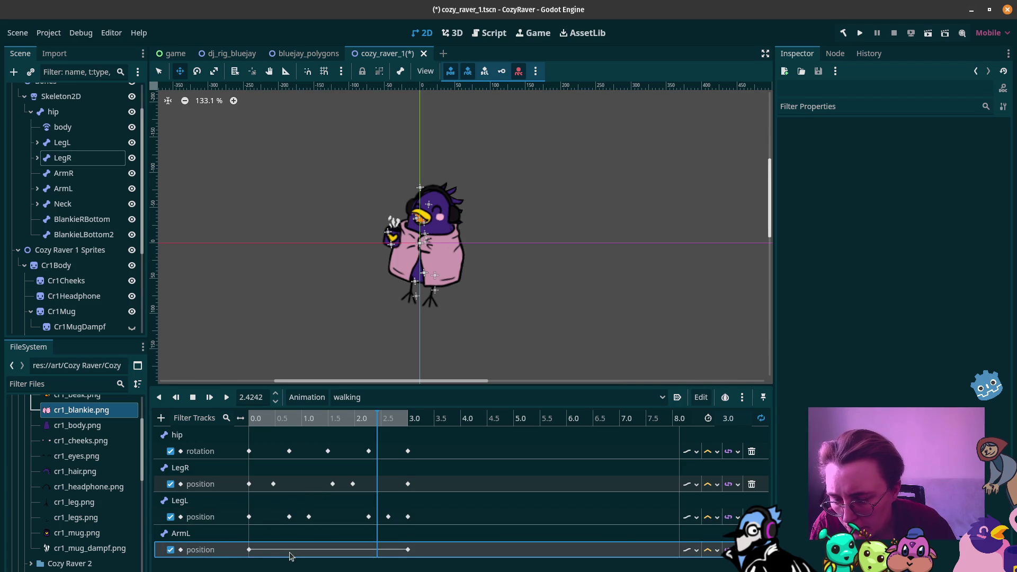
# Nudge the ArmL bone slightly upward to key its position, then preview the walking animation
pyautogui.moveTo(294, 419)
pyautogui.mouseDown()
pyautogui.moveTo(266, 420)
pyautogui.moveTo(306, 424)
pyautogui.mouseUp()
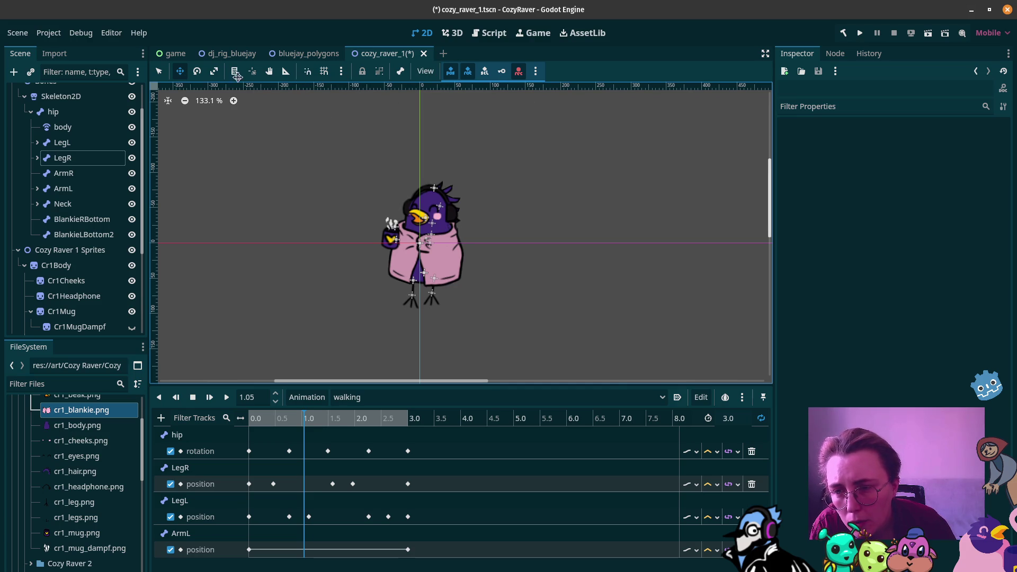
pyautogui.click(388, 224)
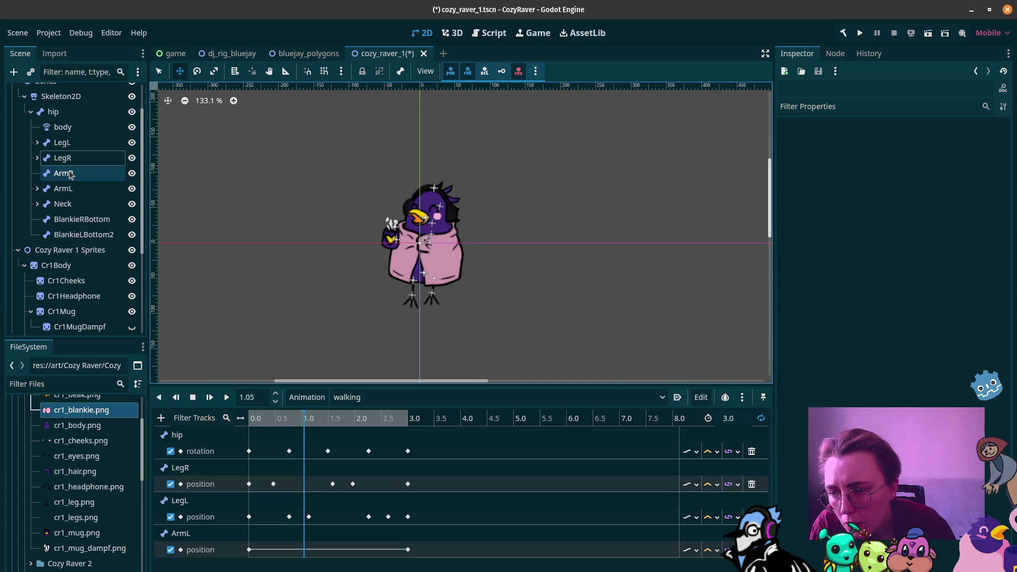
pyautogui.click(390, 208)
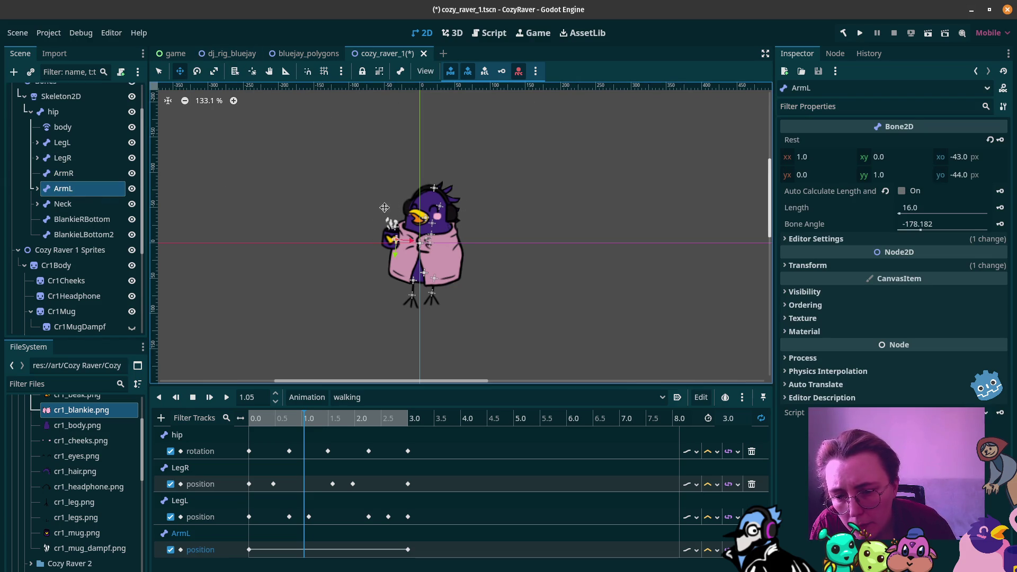
pyautogui.moveTo(383, 223); pyautogui.dragTo(384, 218)
pyautogui.moveTo(323, 421); pyautogui.dragTo(357, 416)
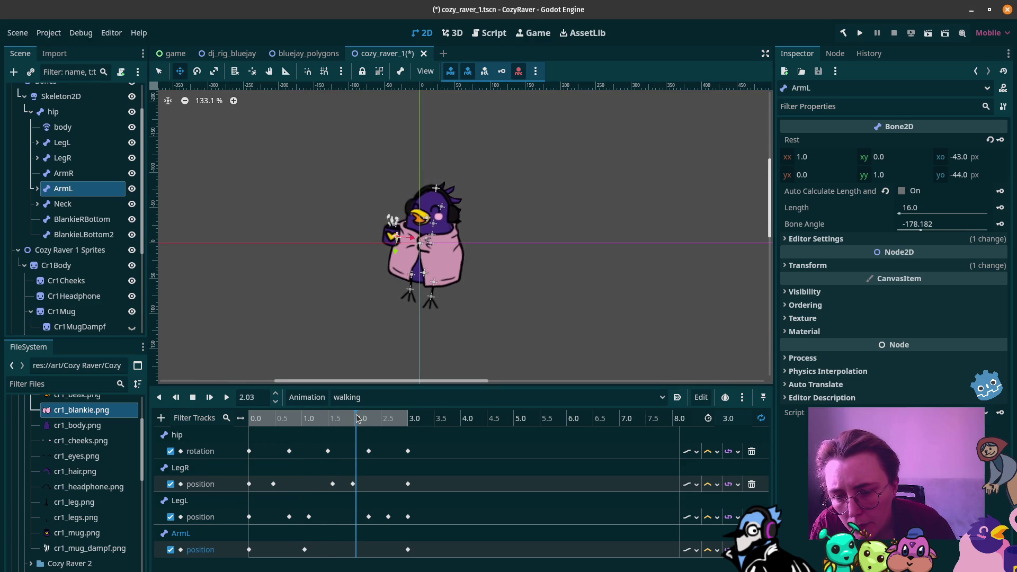
pyautogui.moveTo(260, 424); pyautogui.dragTo(237, 409)
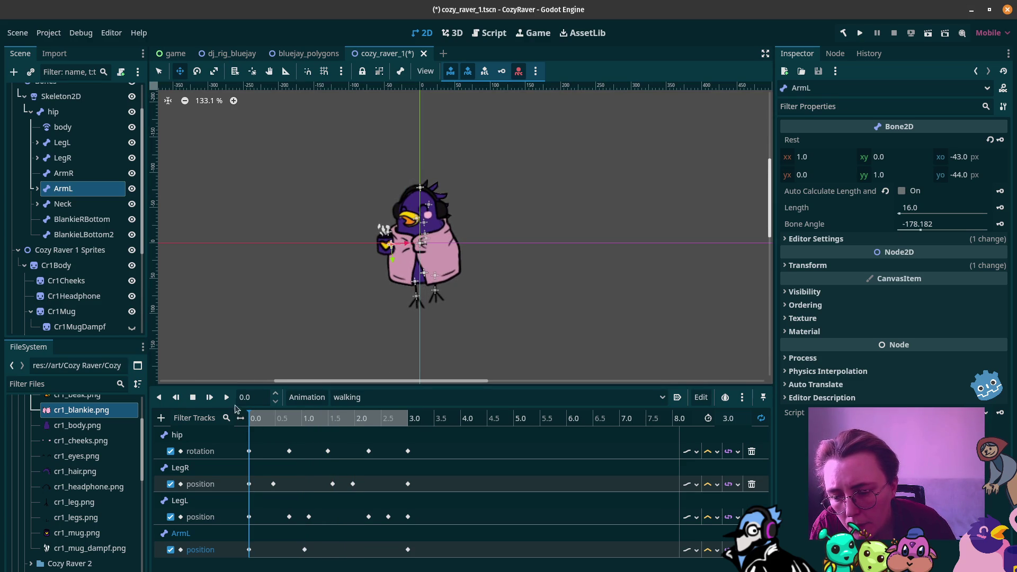
pyautogui.click(228, 398)
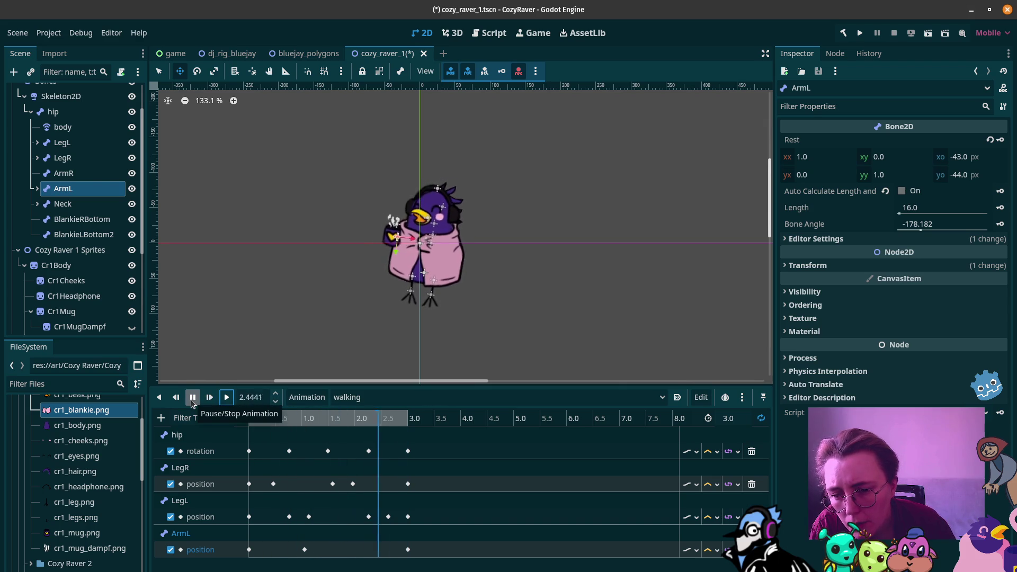
pyautogui.click(192, 398)
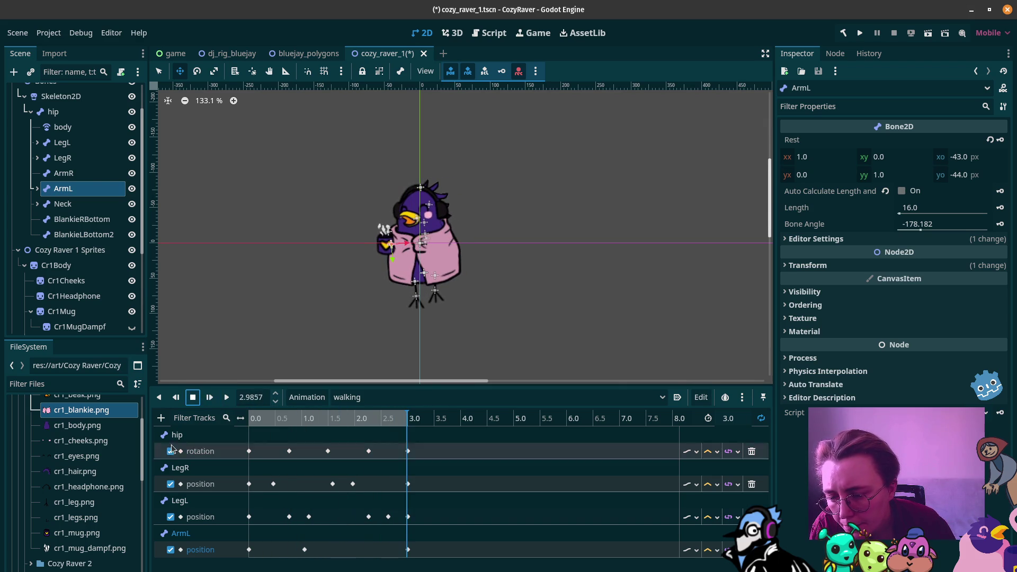
# Add a Dampf1 position property track to the walking animation
pyautogui.click(160, 418)
pyautogui.click(217, 435)
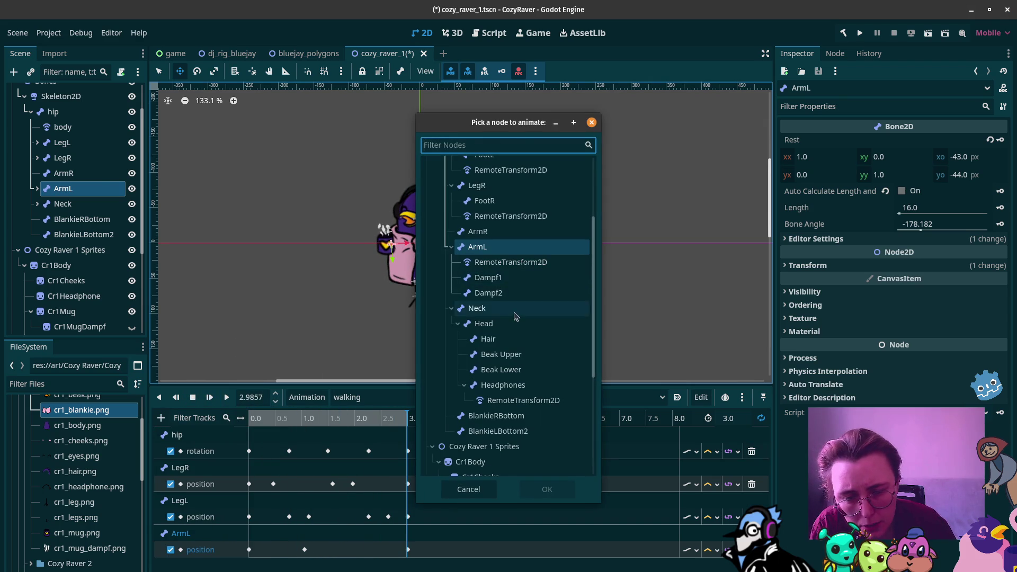
pyautogui.click(513, 277)
pyautogui.click(547, 488)
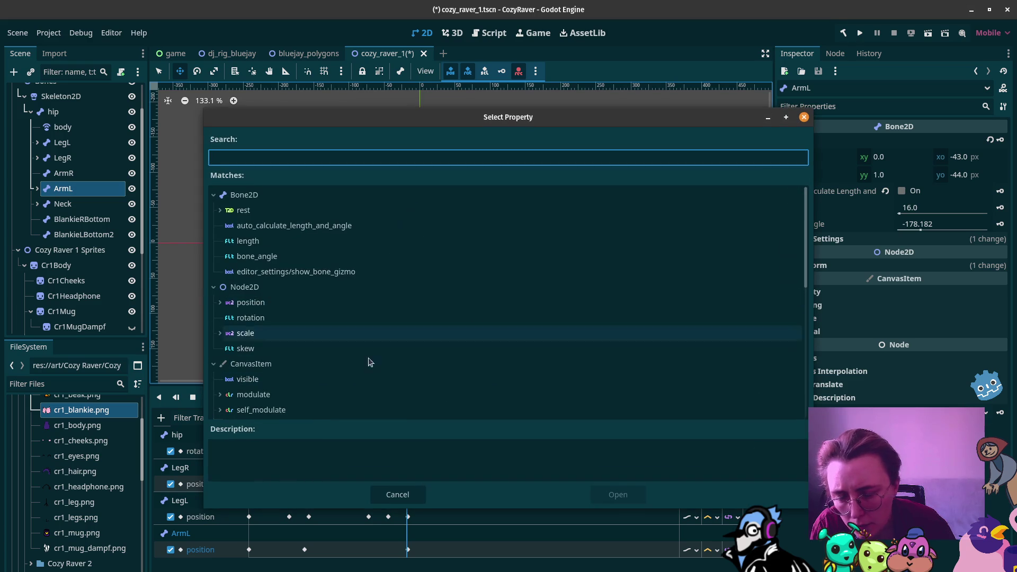
pyautogui.click(263, 306)
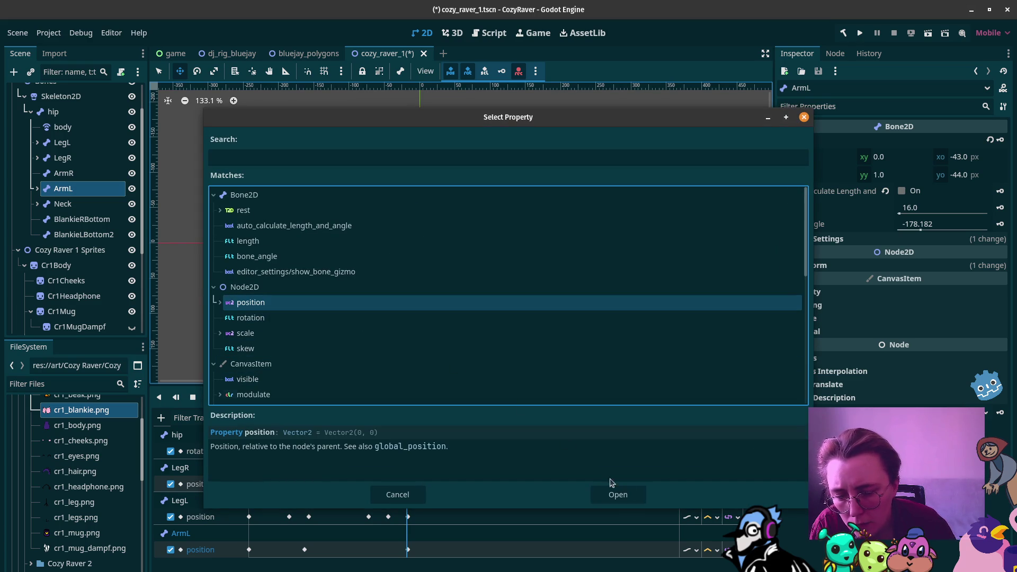
pyautogui.click(618, 495)
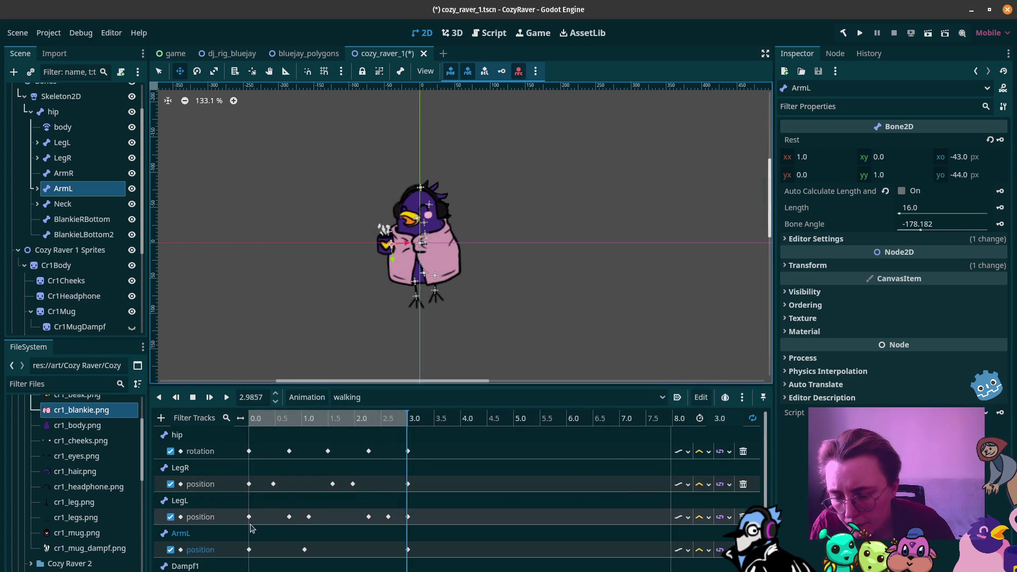
# Add a Dampf1 scale property track
pyautogui.click(162, 420)
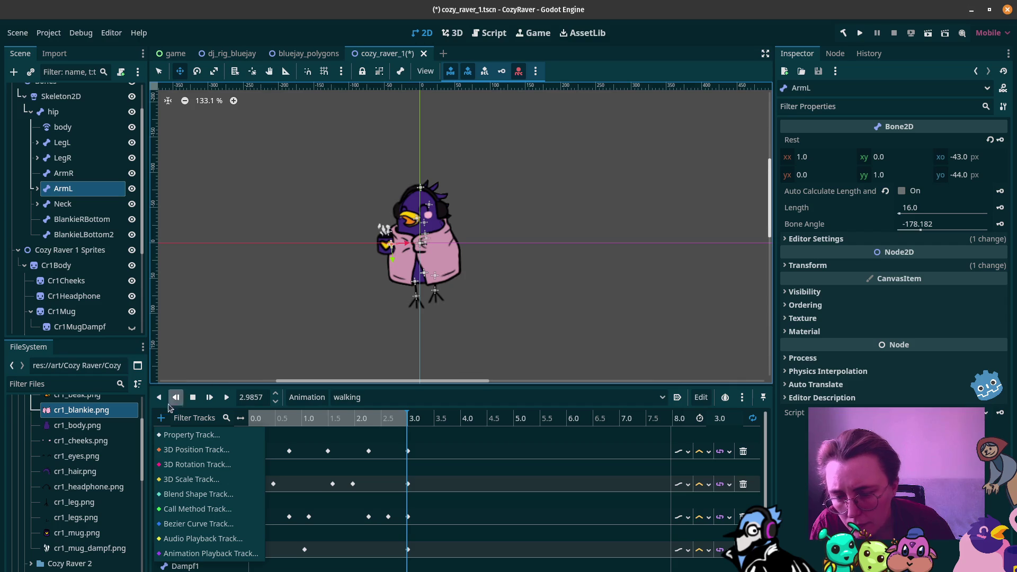
pyautogui.click(192, 435)
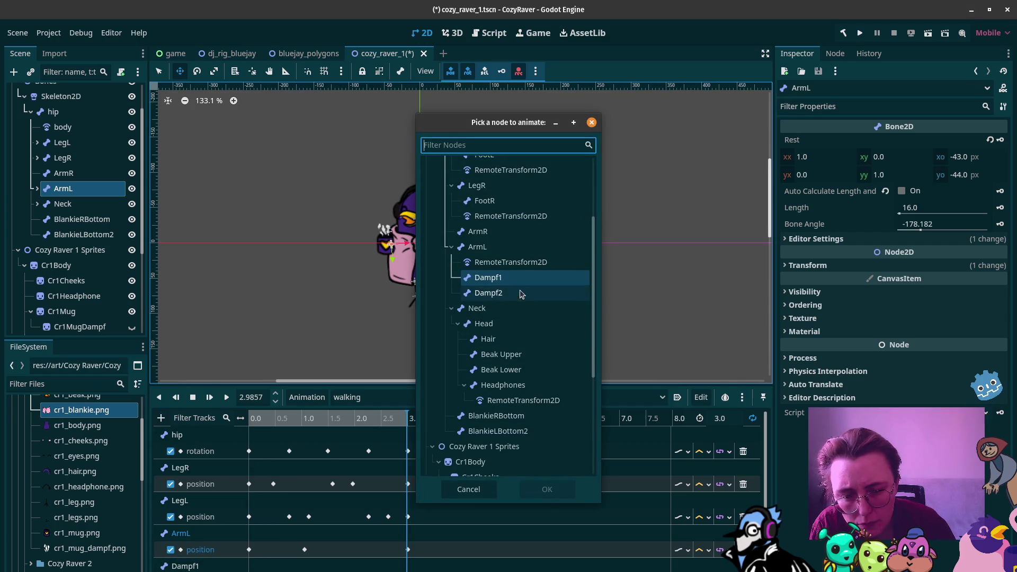
pyautogui.click(551, 279)
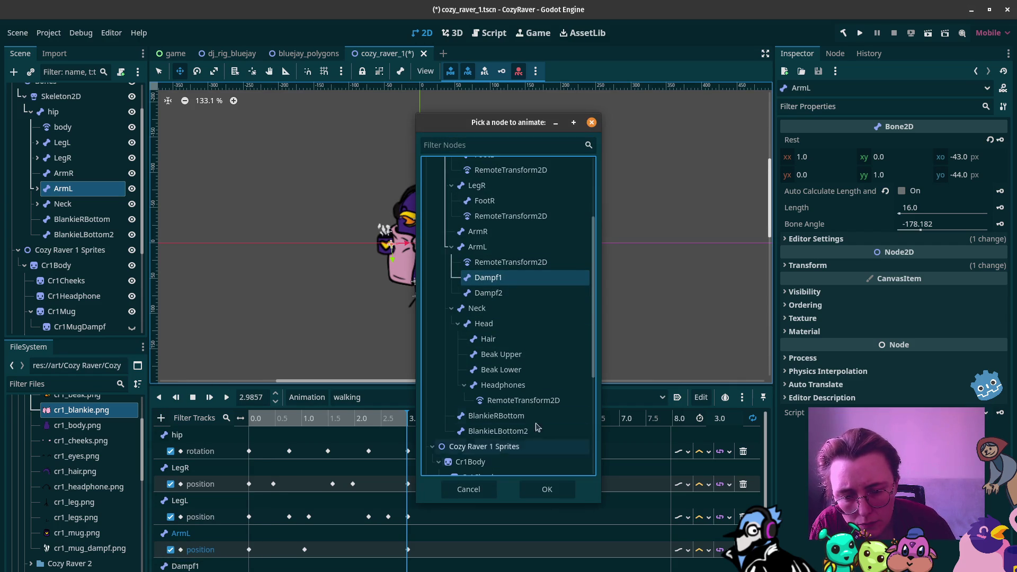
pyautogui.click(545, 489)
pyautogui.click(276, 338)
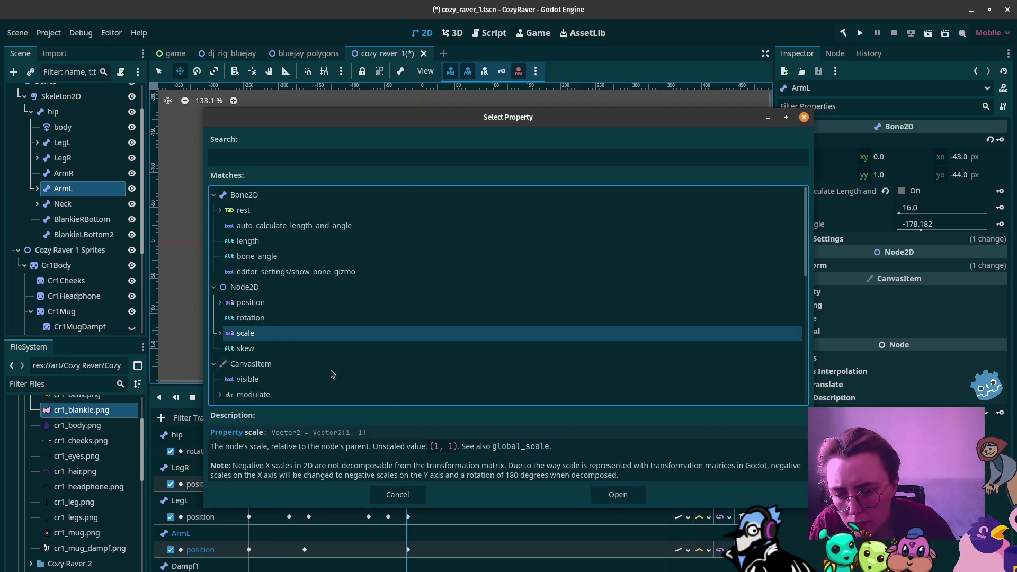
pyautogui.click(618, 496)
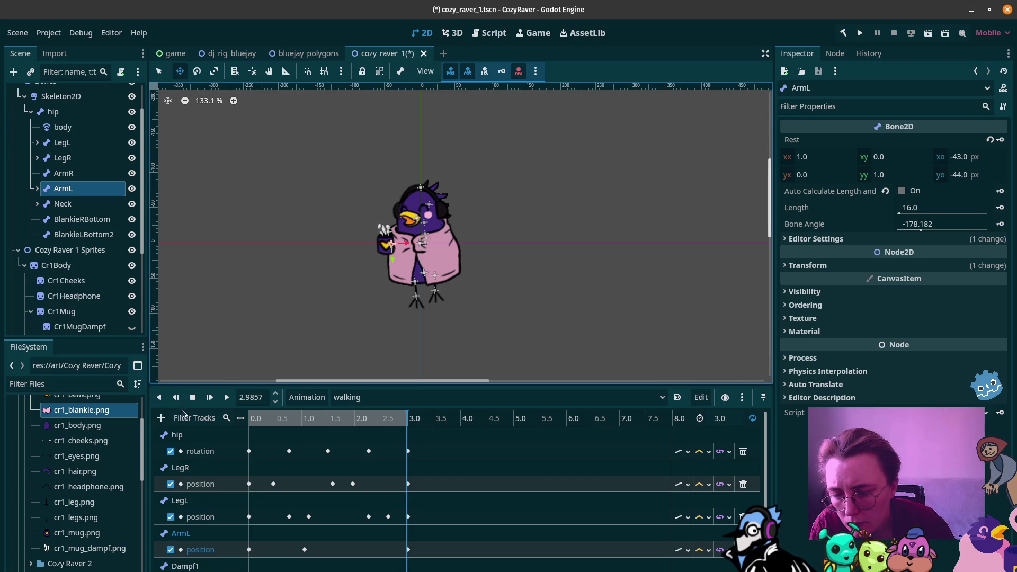
# Add a Dampf1 skew property track, then select the Dampf1 position track
pyautogui.click(161, 417)
pyautogui.click(175, 437)
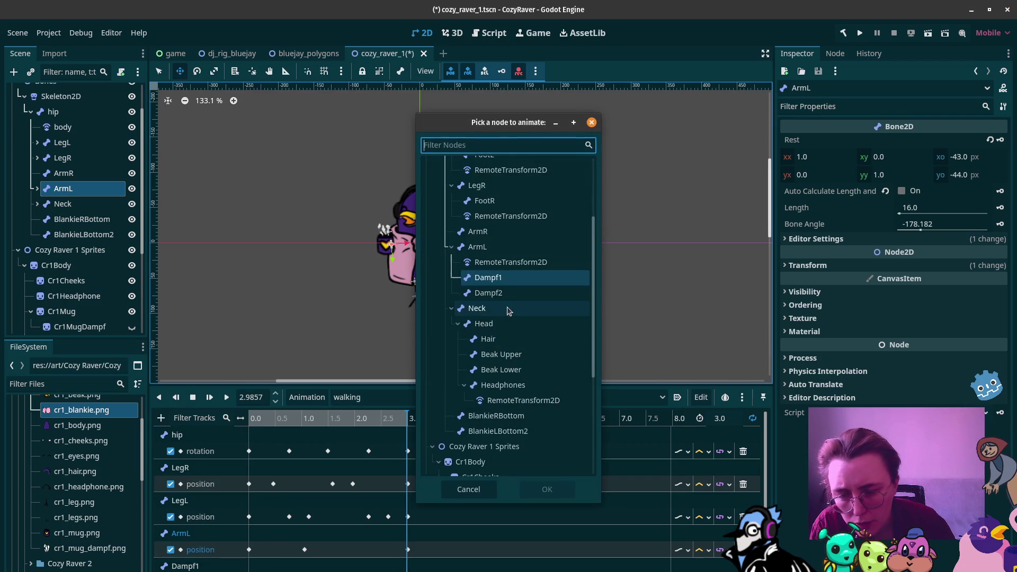
pyautogui.click(509, 281)
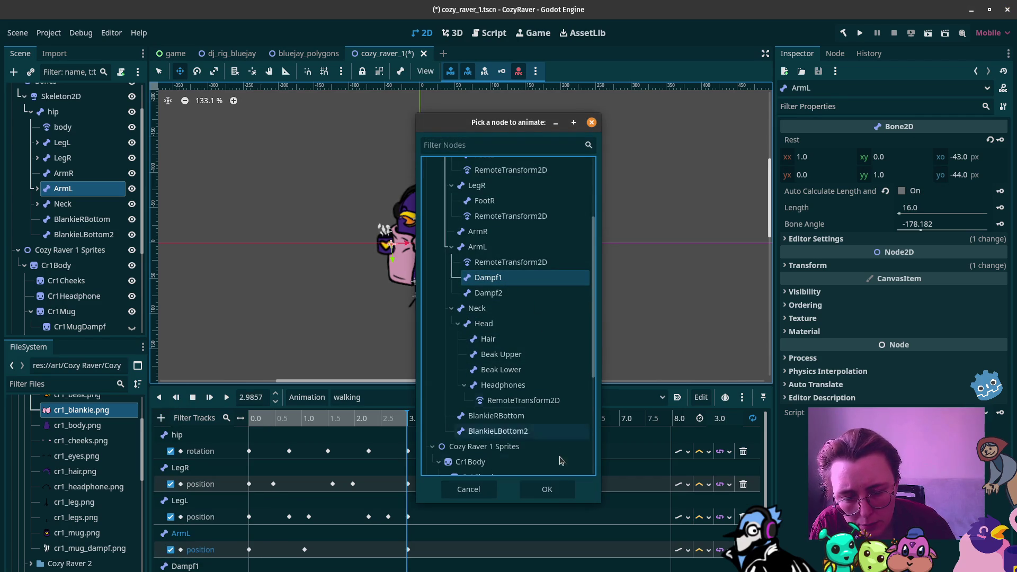
pyautogui.click(547, 490)
pyautogui.click(245, 348)
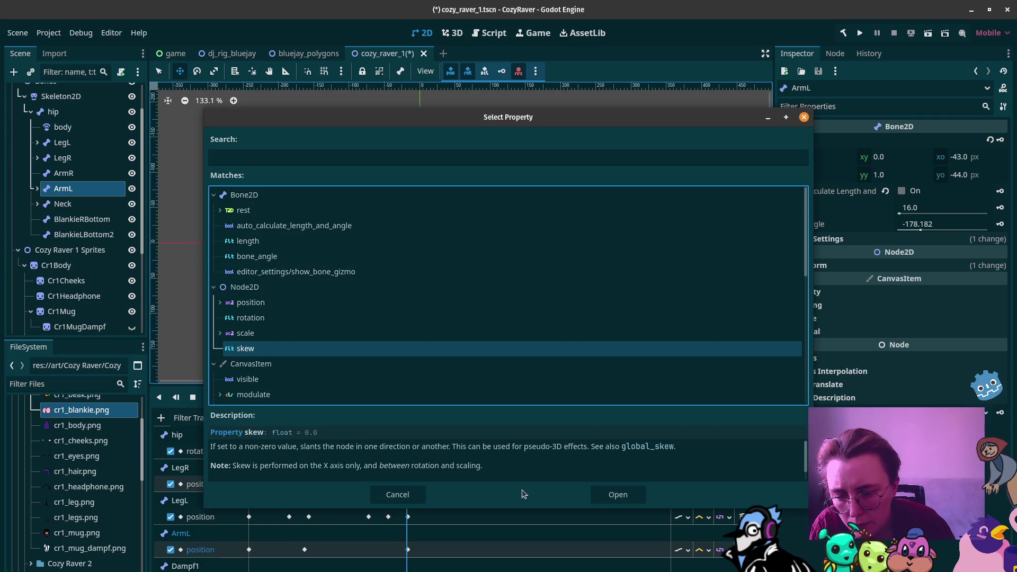
pyautogui.click(618, 494)
pyautogui.scroll(-1, 362, 540)
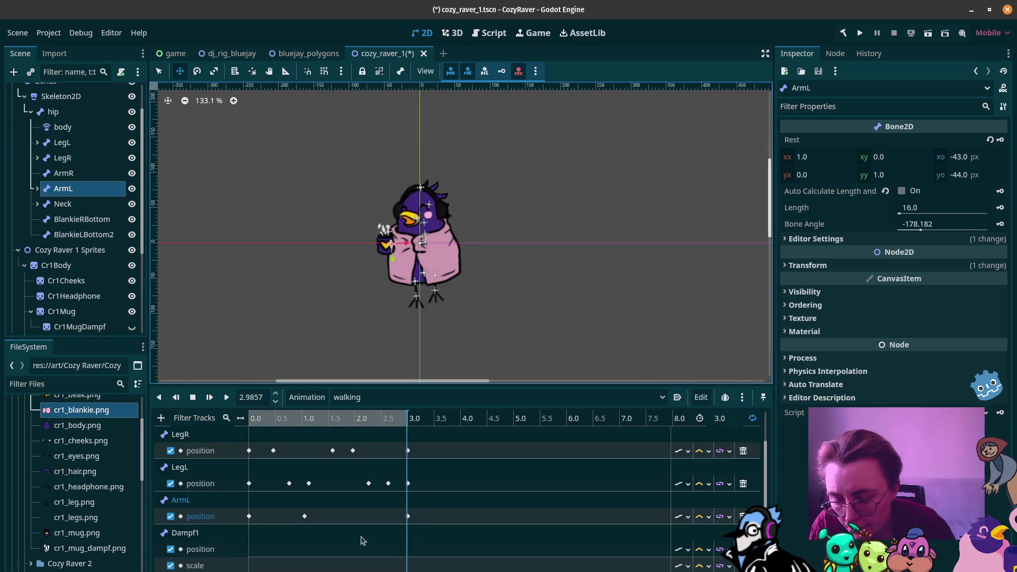
pyautogui.click(258, 555)
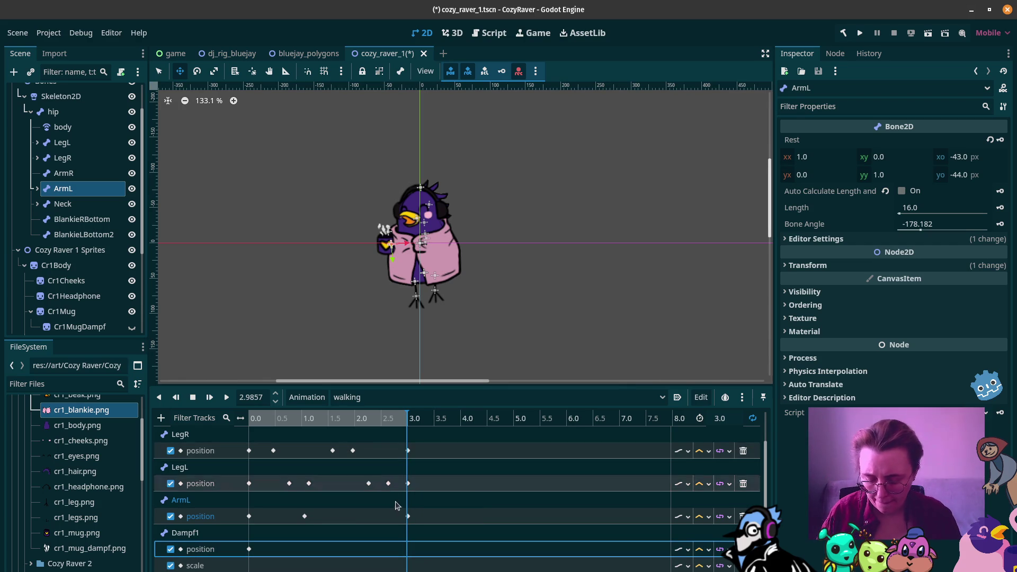
# Duplicate Dampf1's starting position and scale keys to the animation end at 2.9857 s
pyautogui.click(249, 550)
pyautogui.hotkey('ctrl', 'd')
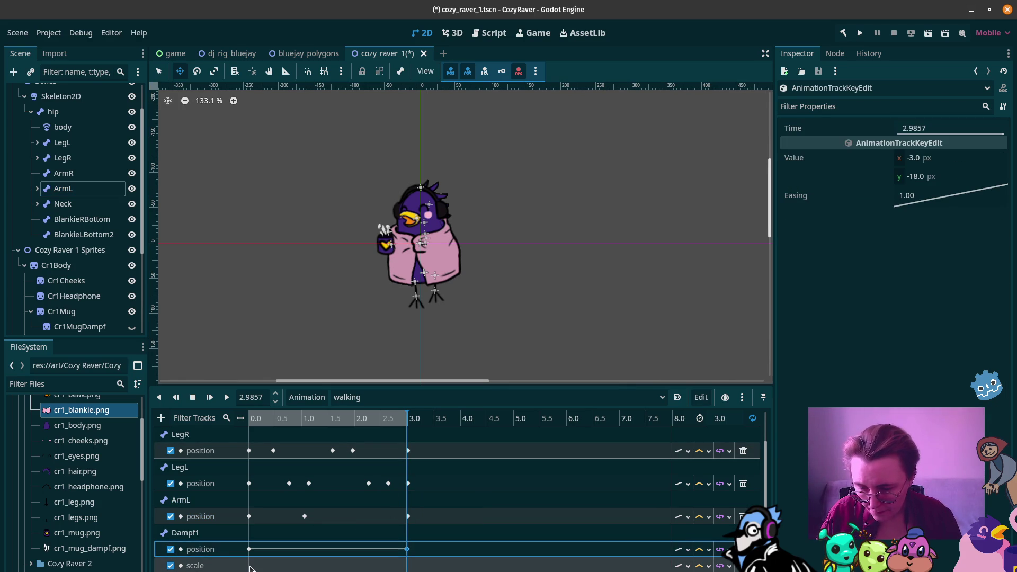
pyautogui.click(251, 566)
pyautogui.click(249, 565)
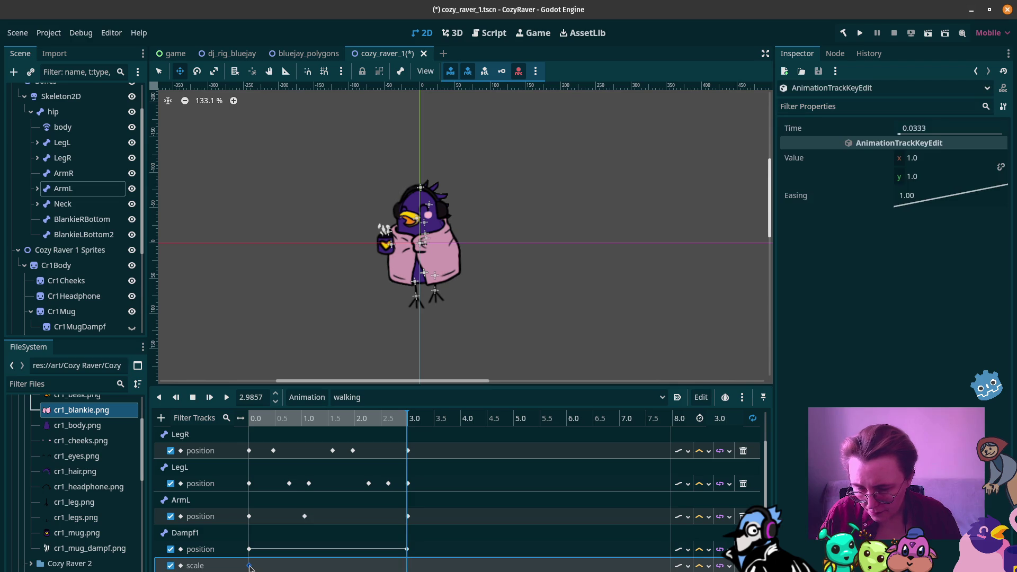
pyautogui.rightClick(250, 566)
pyautogui.press('Escape')
pyautogui.hotkey('ctrl', 'd')
pyautogui.press('Escape')
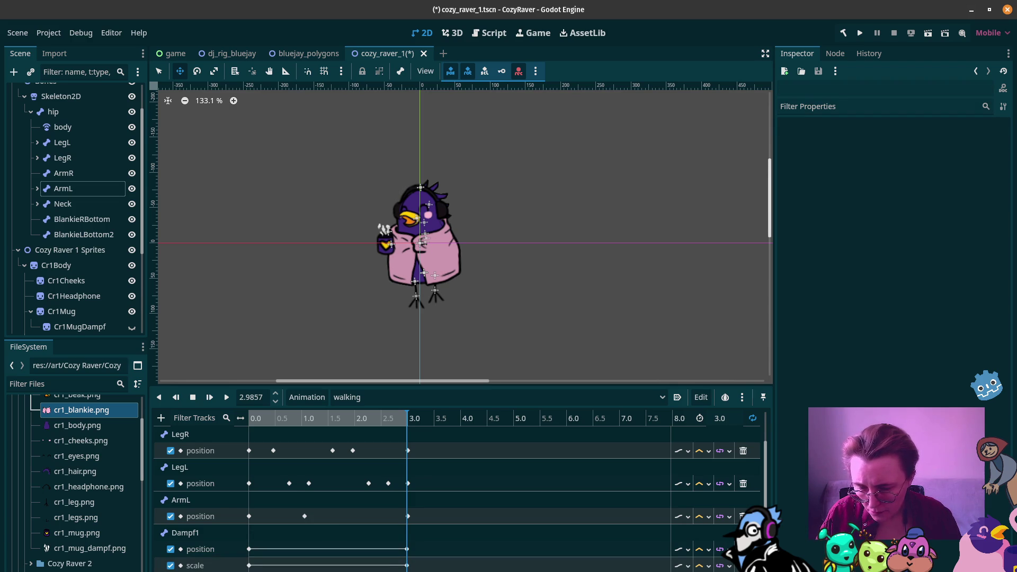
pyautogui.click(249, 566)
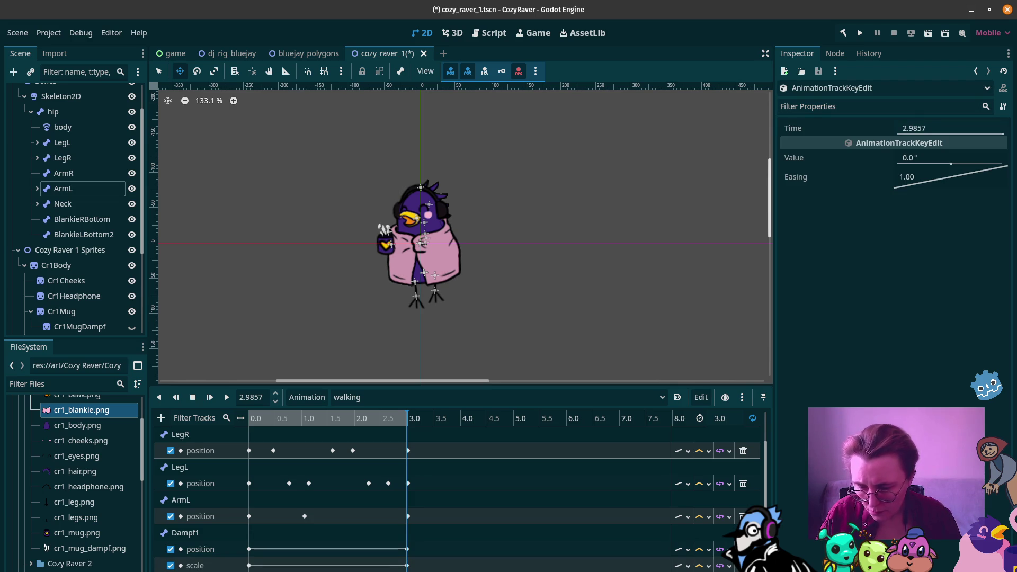
# Insert a new Dampf1 position key and move it to 1.3 s
pyautogui.click(299, 551)
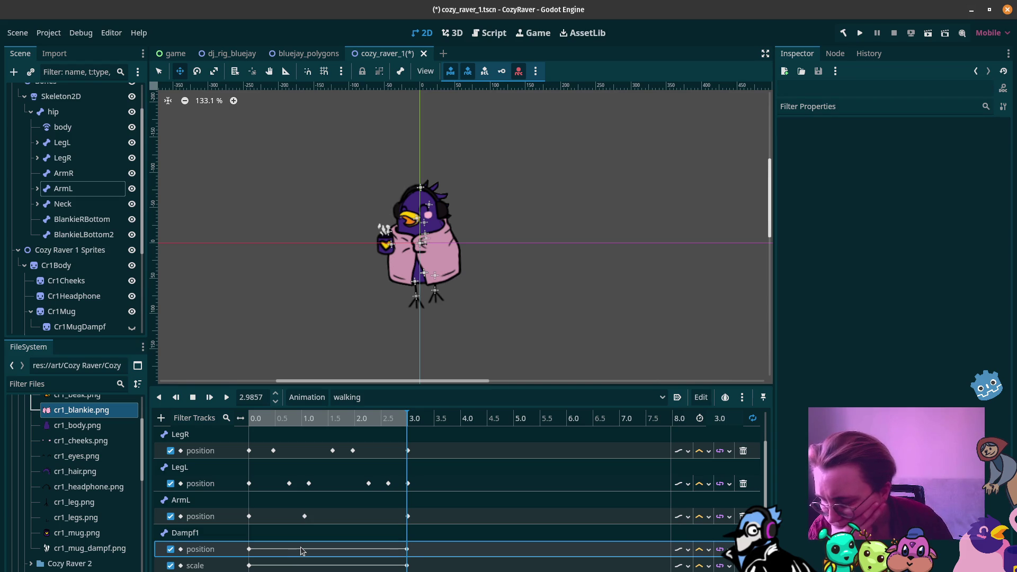
pyautogui.rightClick(306, 553)
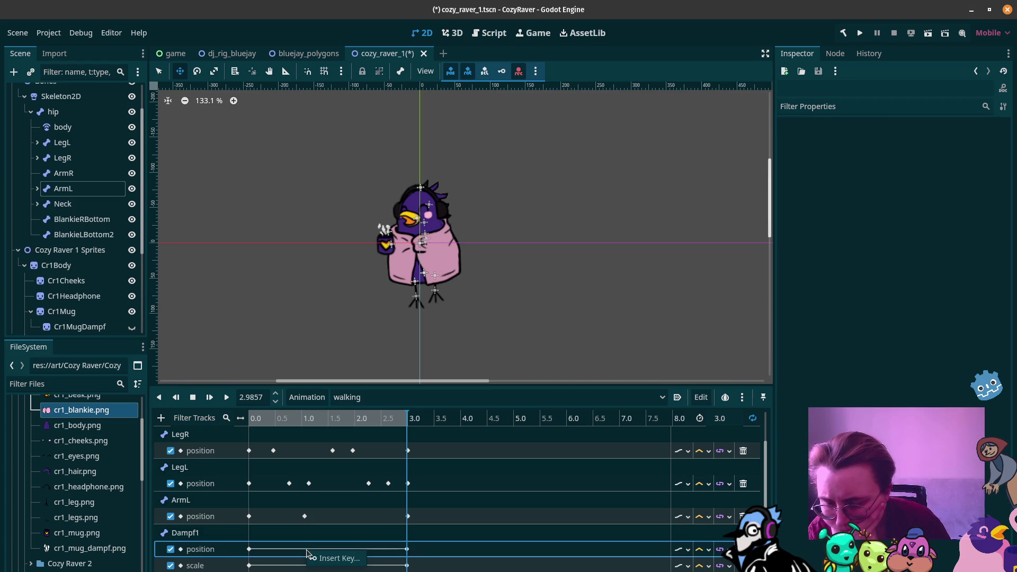
pyautogui.click(335, 562)
pyautogui.moveTo(306, 553); pyautogui.dragTo(318, 551)
pyautogui.moveTo(320, 421); pyautogui.dragTo(320, 420)
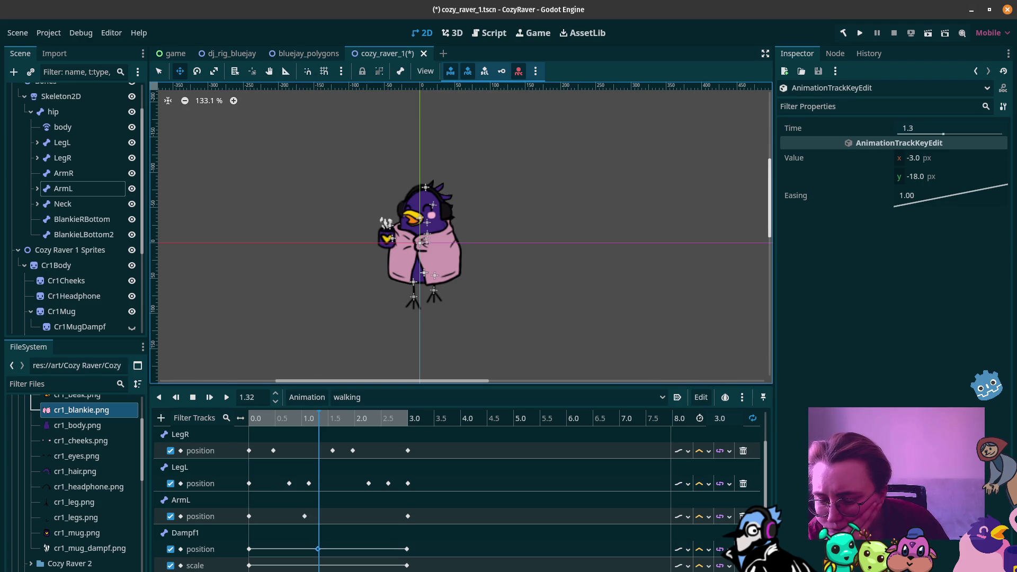
# Select the rotation key at 1.1 s, adjust its angle, and preview the walk
pyautogui.press('Escape')
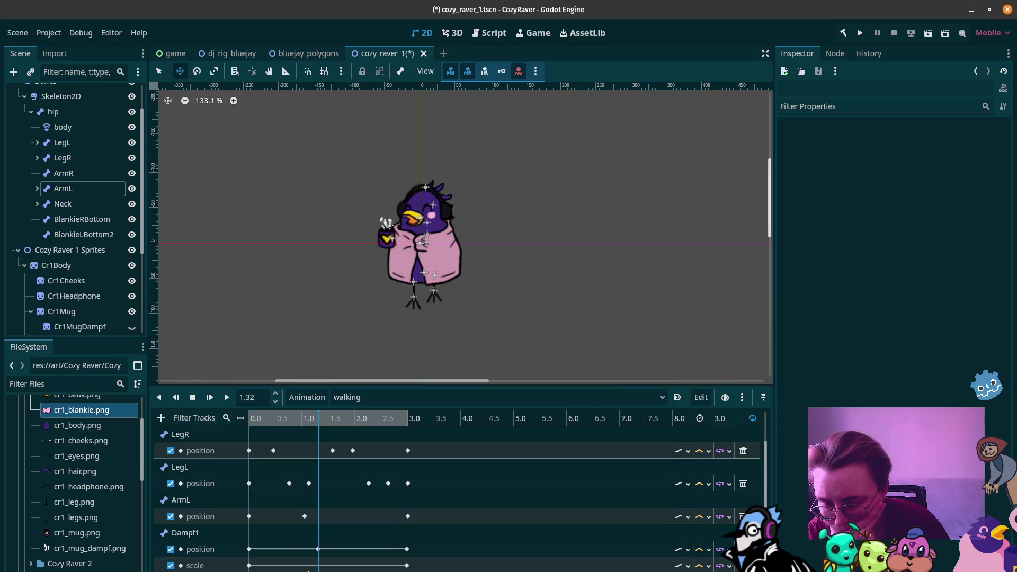
pyautogui.moveTo(316, 416); pyautogui.dragTo(308, 417)
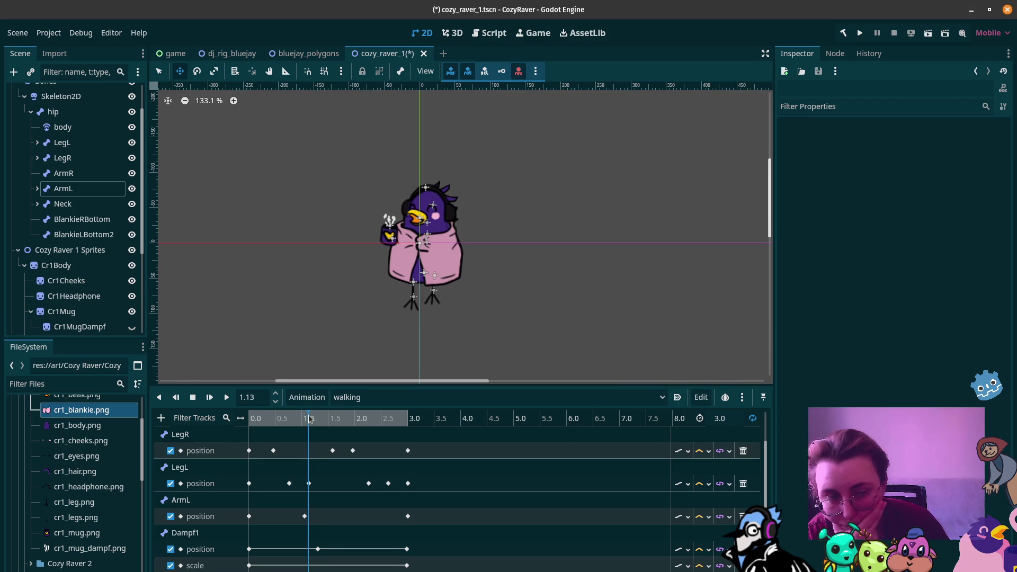
pyautogui.click(309, 483)
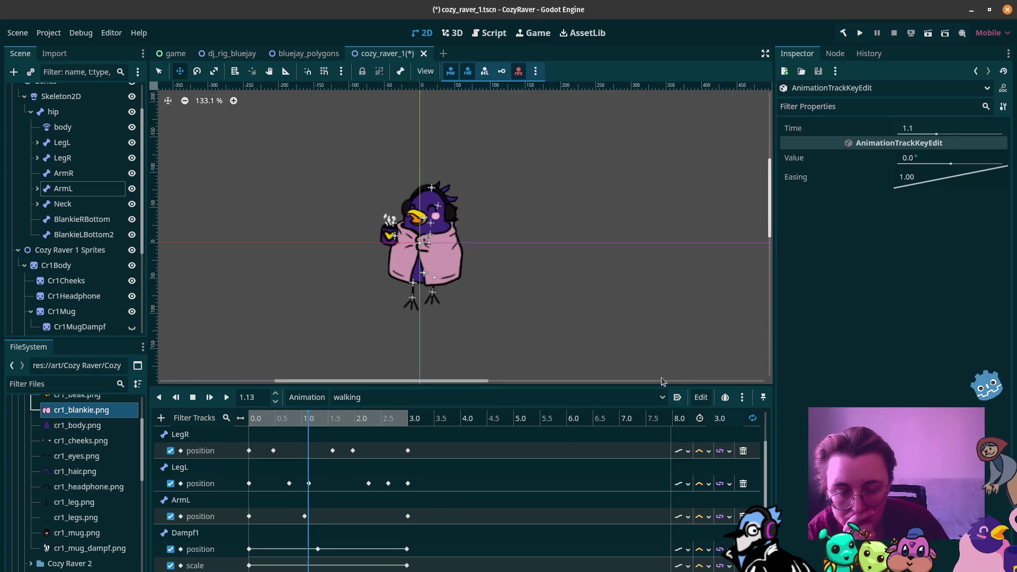
pyautogui.click(947, 169)
pyautogui.write('-32')
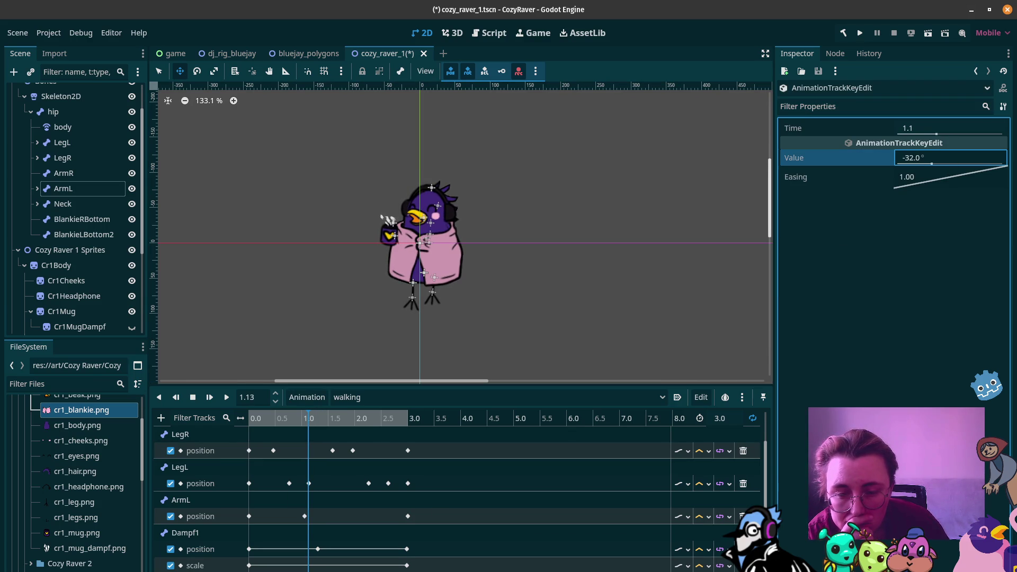
pyautogui.moveTo(318, 418)
pyautogui.mouseDown()
pyautogui.moveTo(376, 412)
pyautogui.moveTo(365, 408)
pyautogui.mouseUp()
pyautogui.click(936, 168)
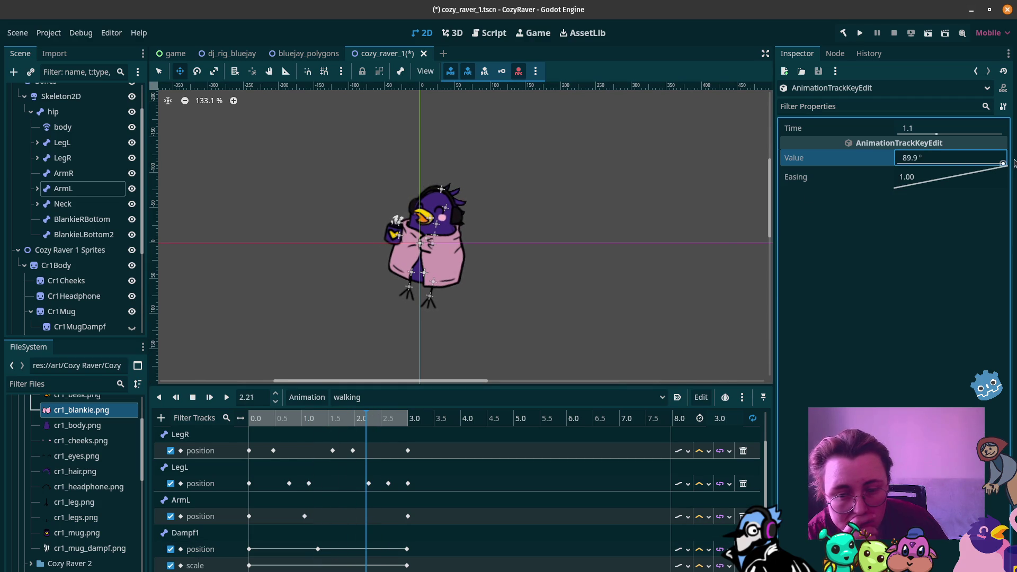
pyautogui.click(244, 417)
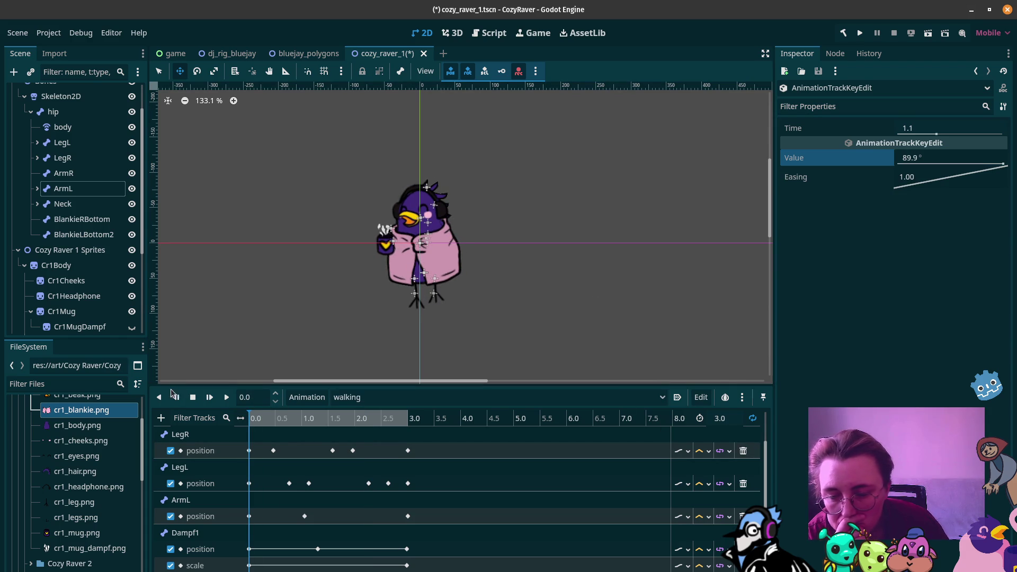
pyautogui.click(227, 397)
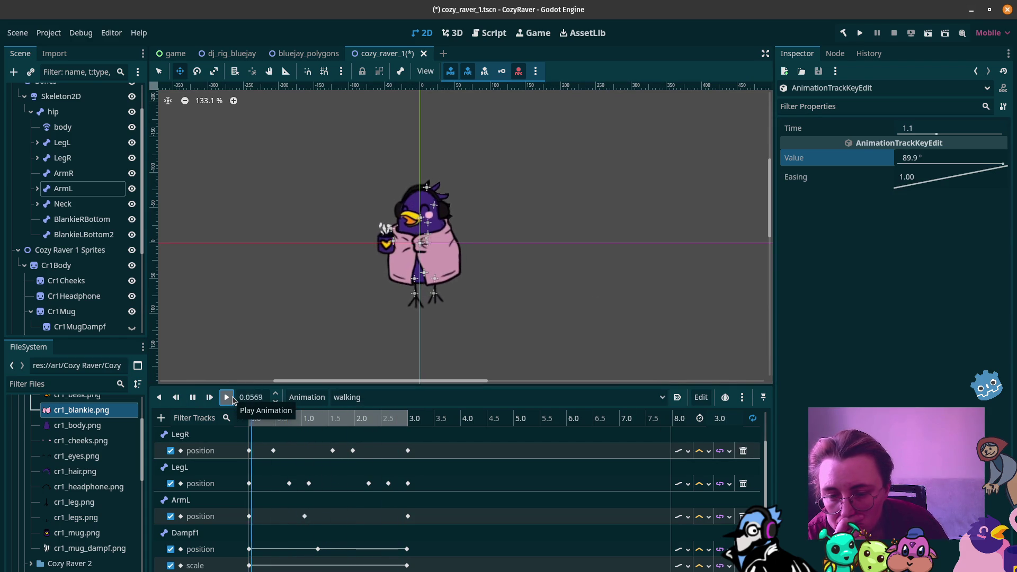
pyautogui.click(192, 397)
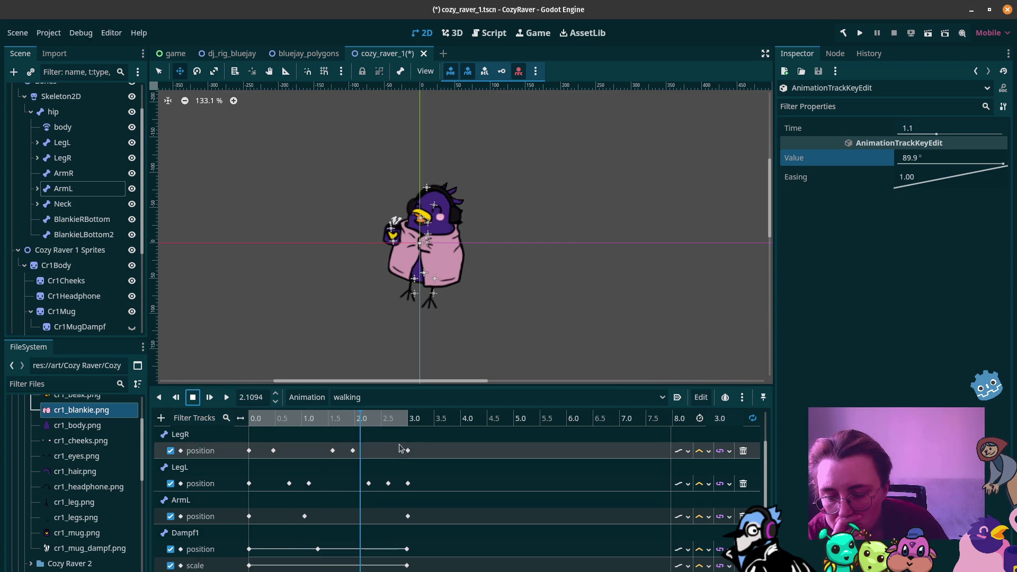
# Try different rotation key angles, ranging between about -51.9° and 85.9°
pyautogui.click(406, 565)
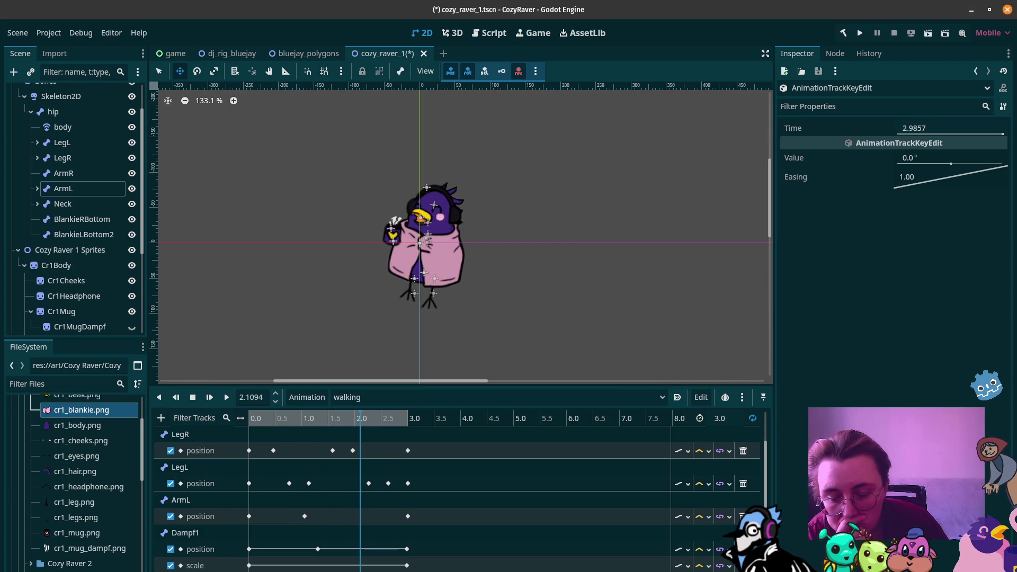
pyautogui.moveTo(948, 128); pyautogui.dragTo(900, 129)
pyautogui.hotkey('ctrl', 'z')
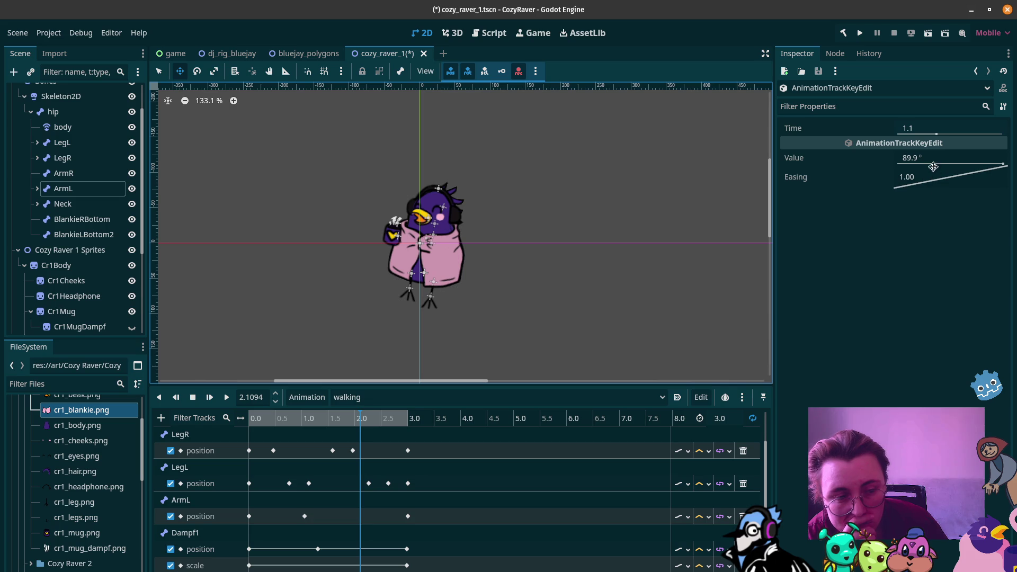
pyautogui.moveTo(933, 161); pyautogui.dragTo(916, 161)
pyautogui.moveTo(988, 166); pyautogui.dragTo(905, 165)
pyautogui.rightClick(362, 536)
pyautogui.press('Escape')
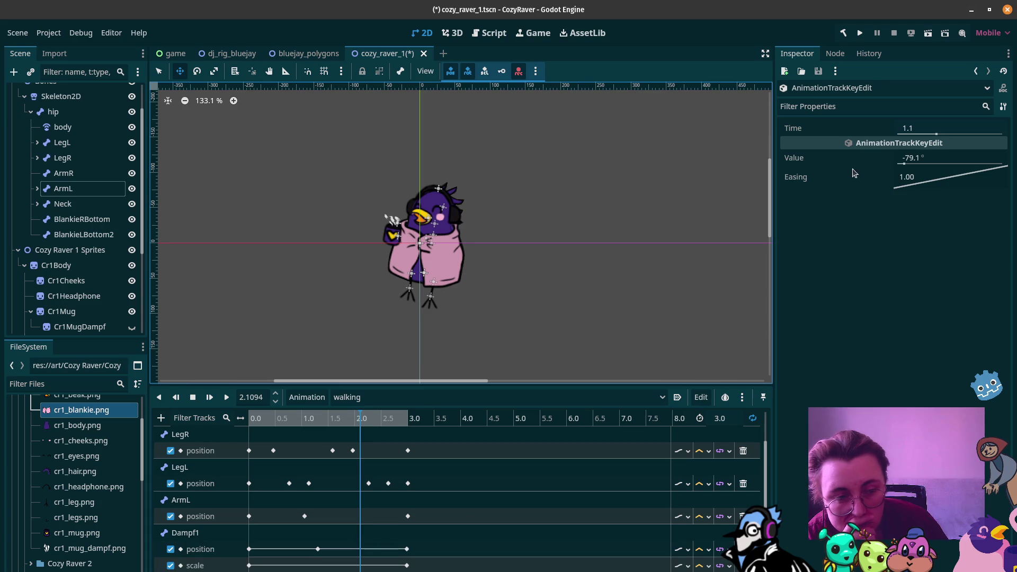
pyautogui.moveTo(904, 163); pyautogui.dragTo(986, 162)
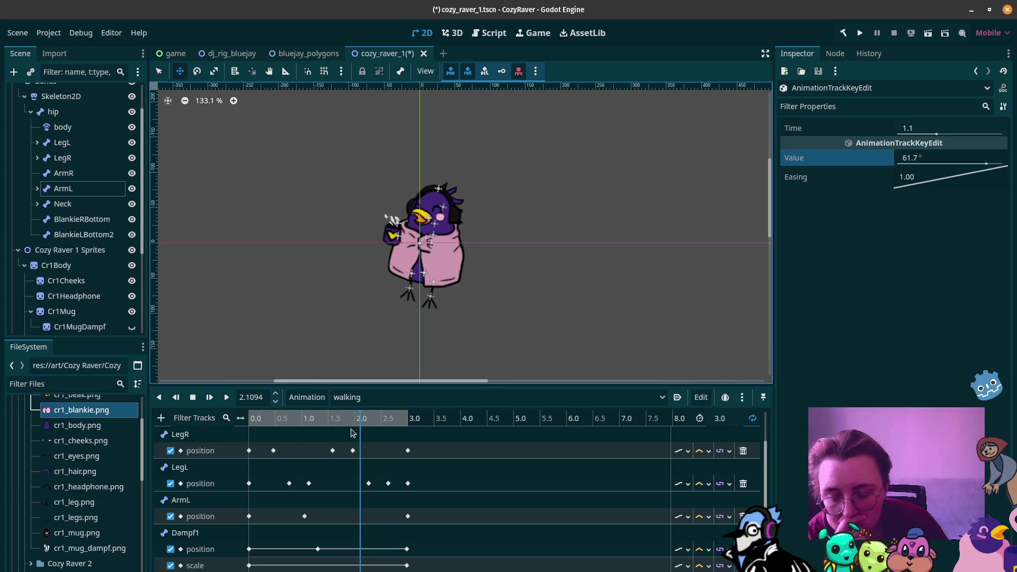
pyautogui.moveTo(928, 168)
pyautogui.mouseDown()
pyautogui.moveTo(877, 168)
pyautogui.moveTo(907, 164)
pyautogui.mouseUp()
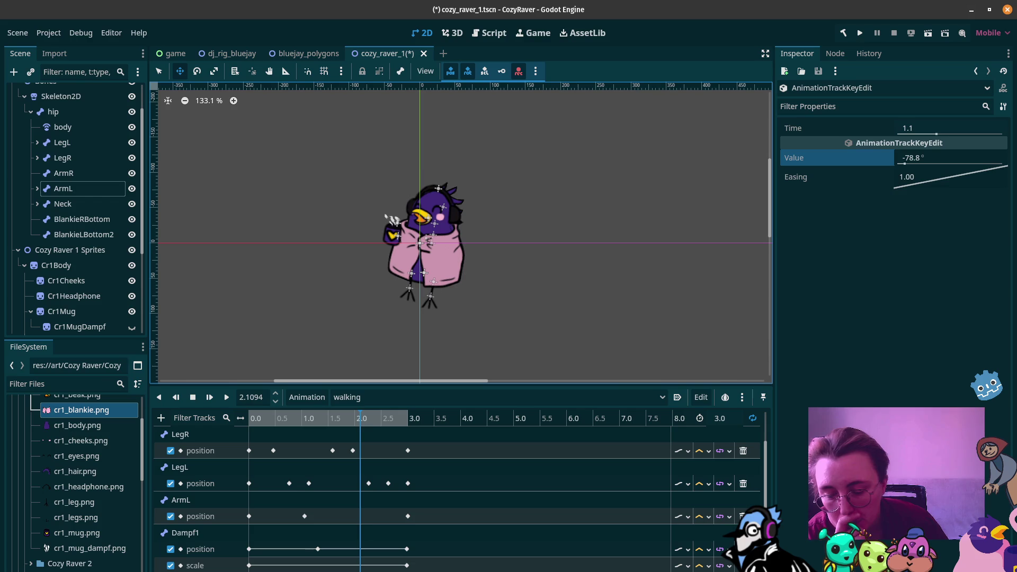
# Move the rotation key to 2.1 s with a 57.6° angle and replay the walk
pyautogui.moveTo(936, 134); pyautogui.dragTo(971, 134)
pyautogui.moveTo(937, 164); pyautogui.dragTo(983, 163)
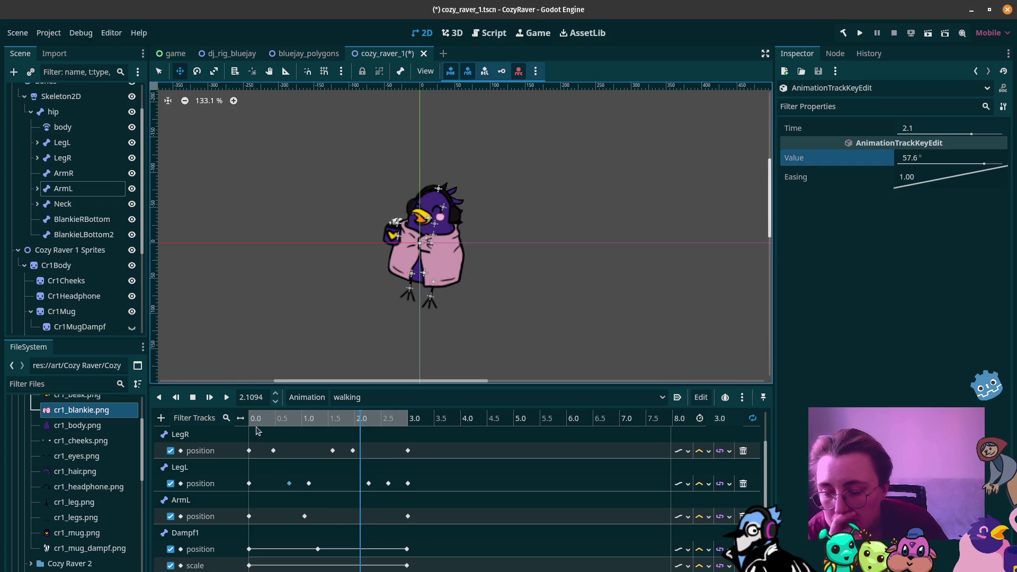
pyautogui.click(226, 397)
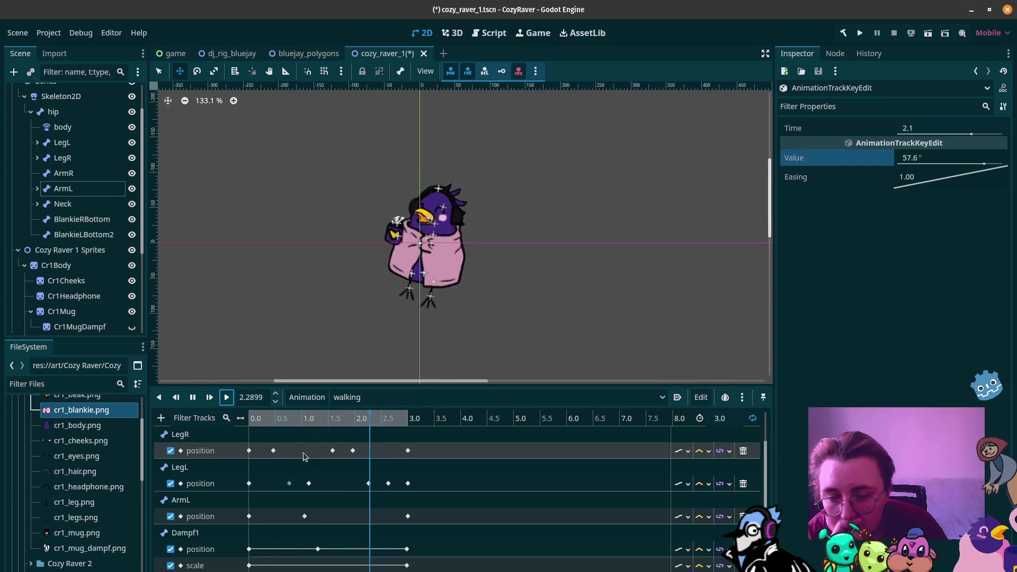
pyautogui.click(191, 397)
pyautogui.rightClick(289, 567)
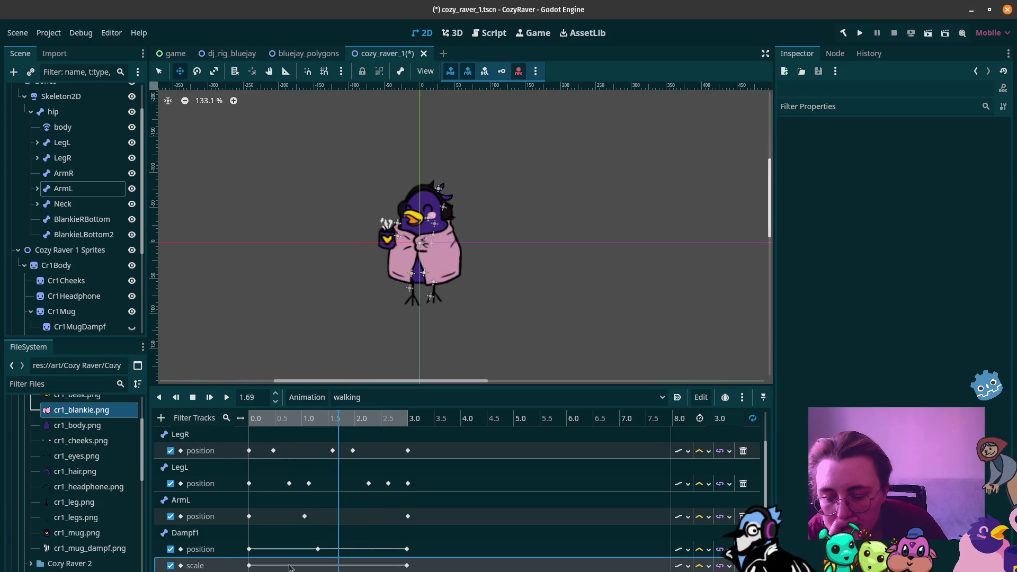
# Insert a Dampf1 scale key around 0.77 s and shrink the 1.53 s scale key to 0.568
pyautogui.click(317, 570)
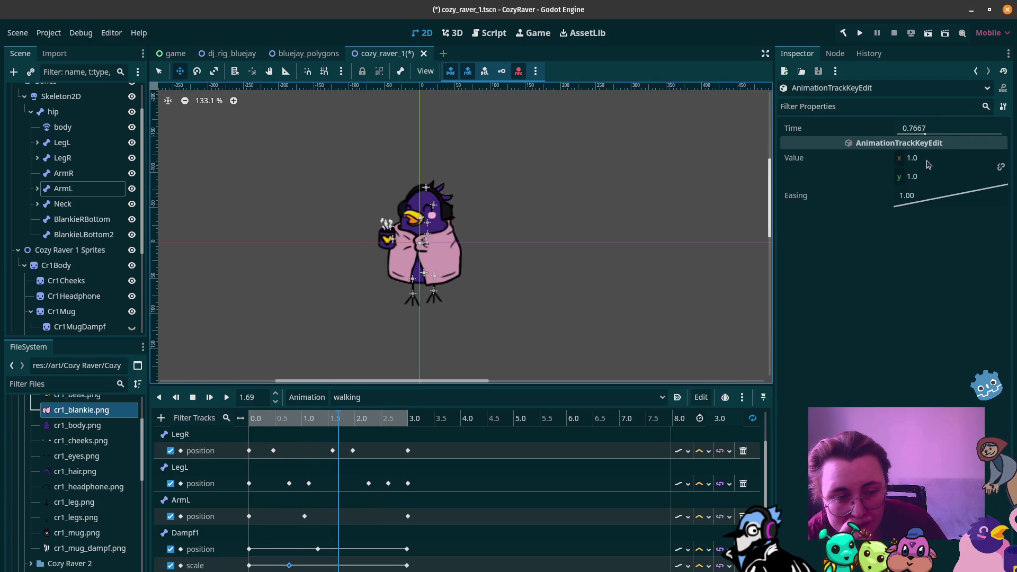
pyautogui.click(956, 174)
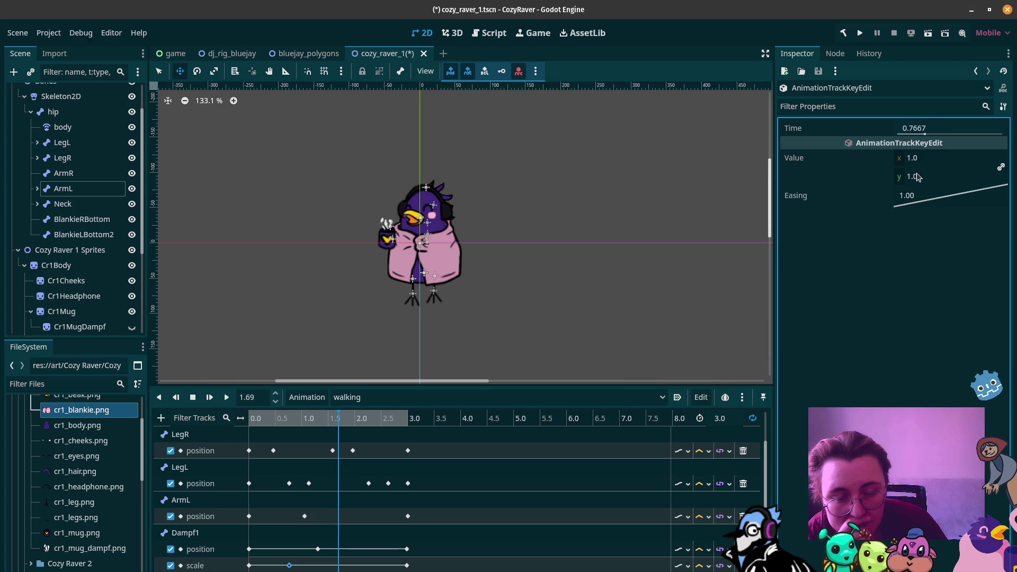
pyautogui.moveTo(911, 157)
pyautogui.mouseDown()
pyautogui.moveTo(895, 158)
pyautogui.moveTo(947, 158)
pyautogui.mouseUp()
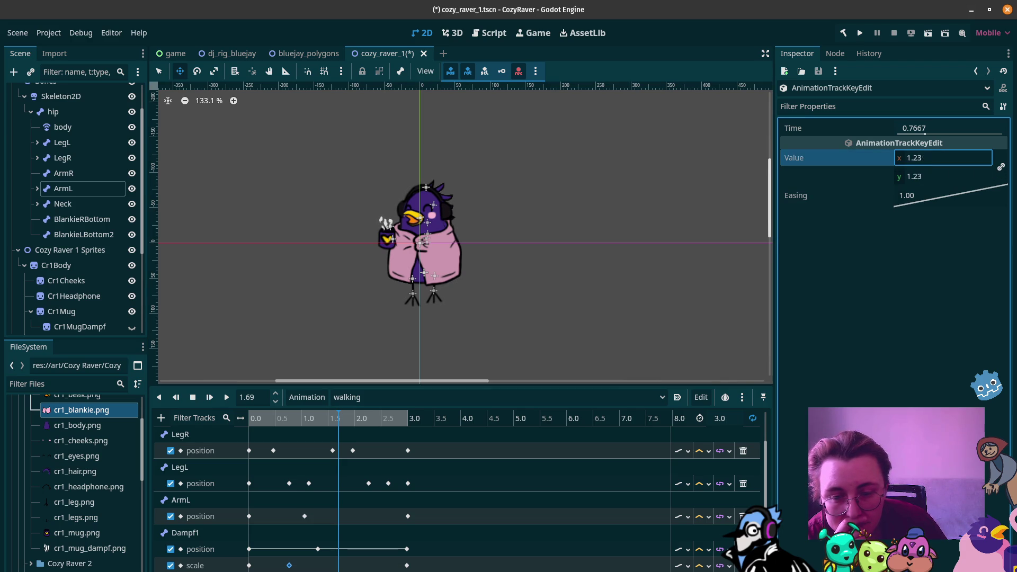
pyautogui.click(330, 566)
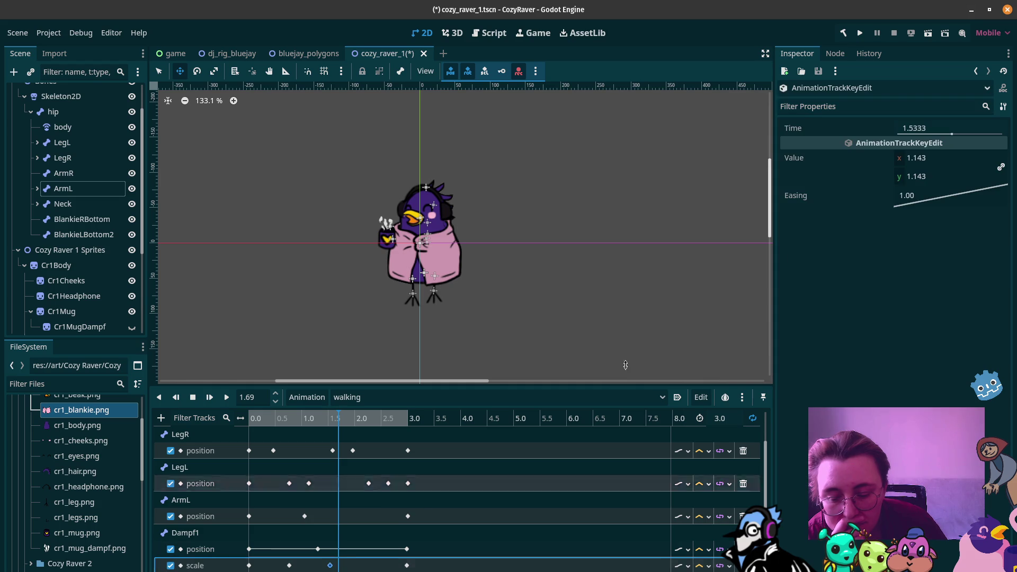
pyautogui.moveTo(898, 175); pyautogui.dragTo(868, 175)
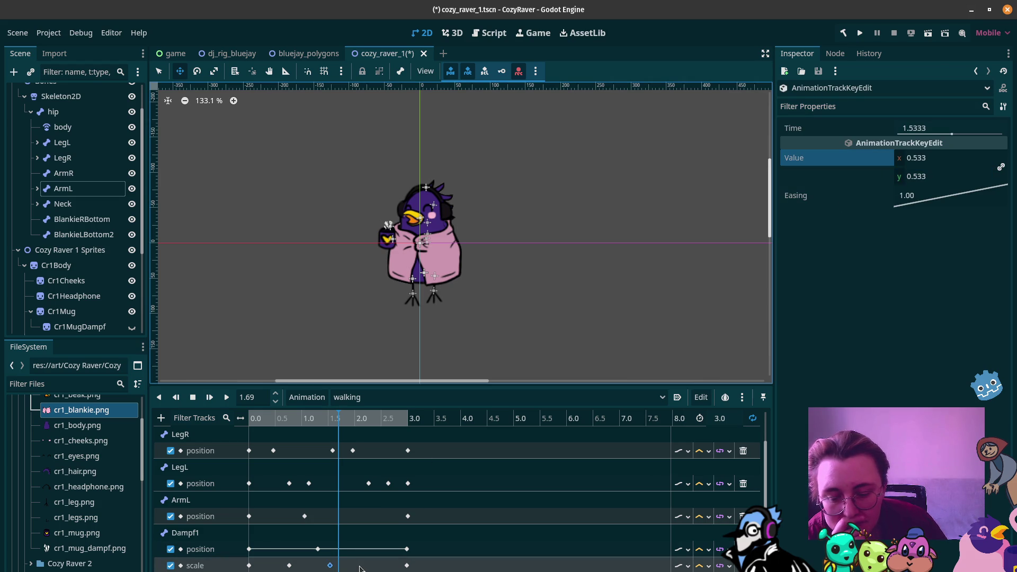
# Insert another Dampf1 scale key near 2.37 s
pyautogui.click(377, 565)
pyautogui.rightClick(382, 567)
pyautogui.click(385, 570)
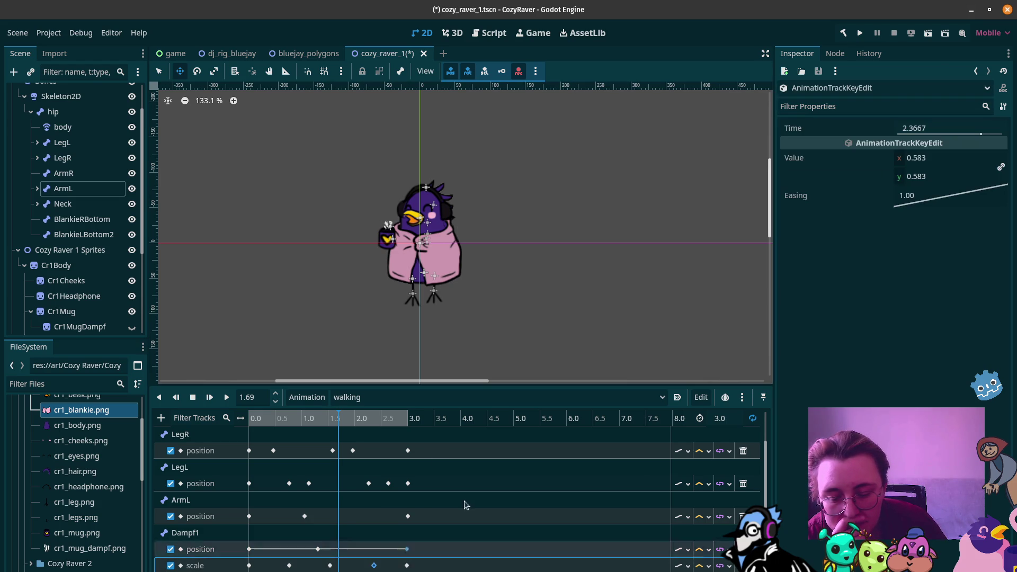
pyautogui.moveTo(899, 171)
pyautogui.mouseDown()
pyautogui.moveTo(882, 170)
pyautogui.moveTo(921, 171)
pyautogui.mouseUp()
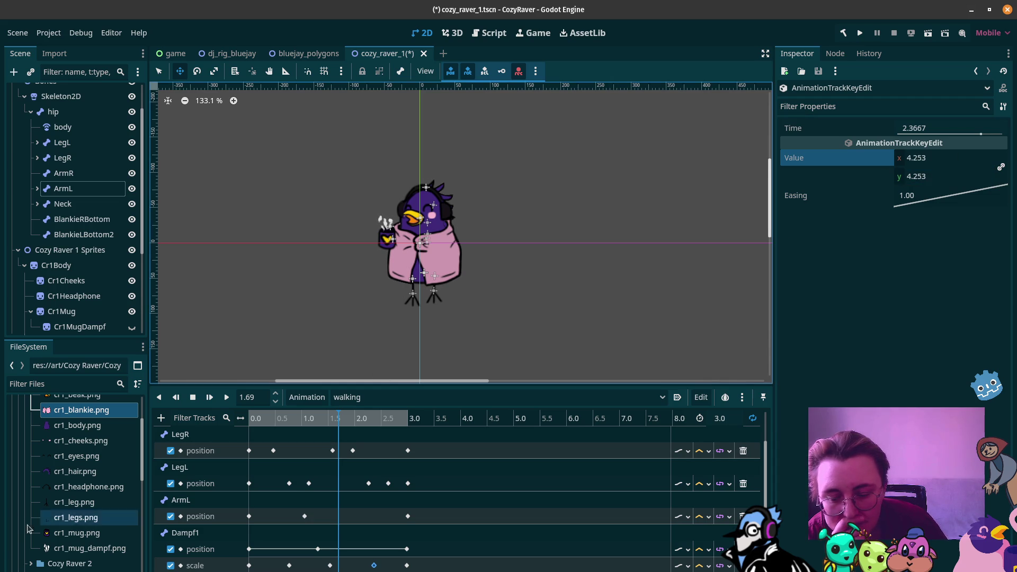
pyautogui.click(249, 566)
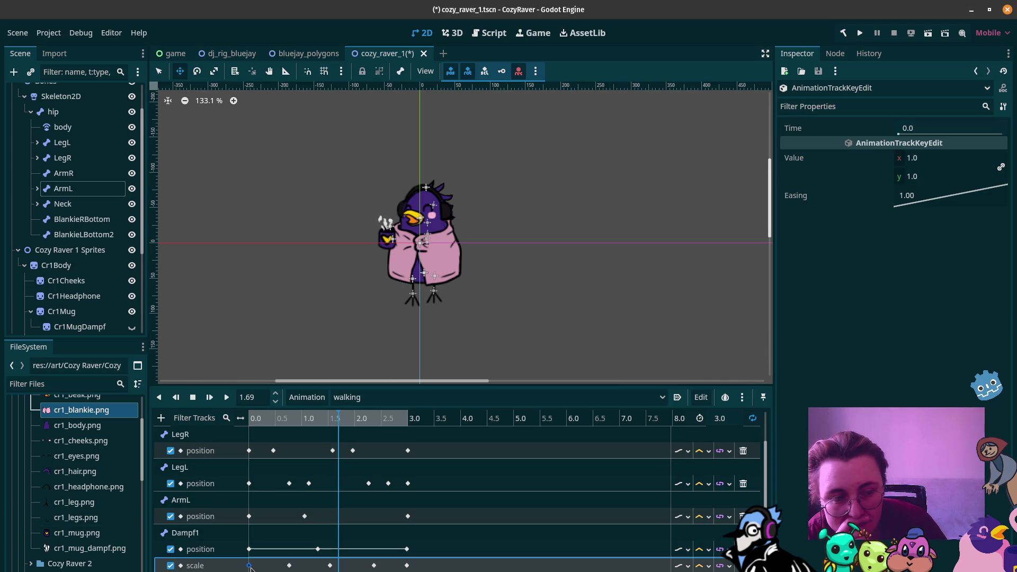
pyautogui.click(374, 565)
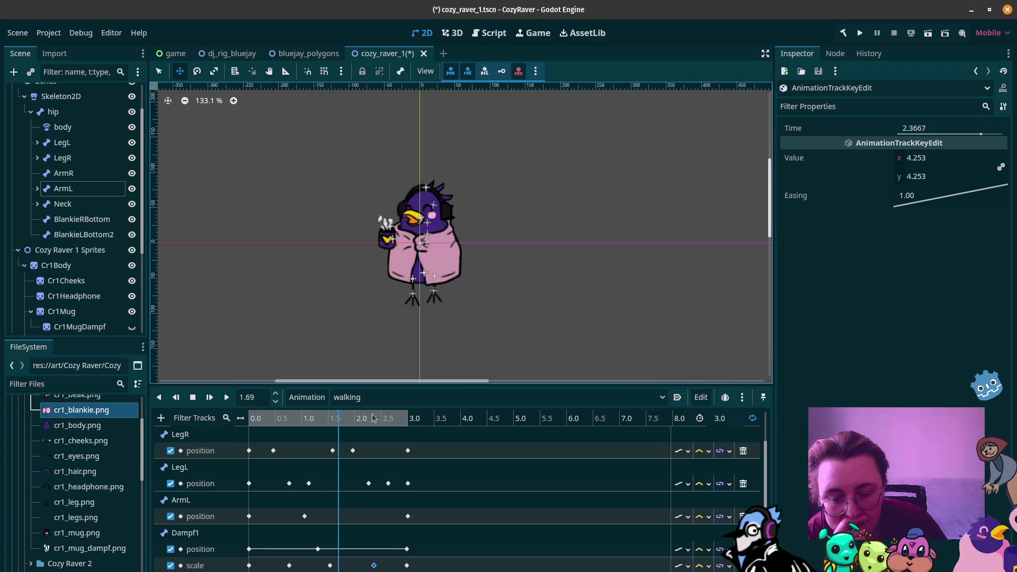
# Set the 2.3667 s scale key to 1.3 and preview the walking animation
pyautogui.moveTo(379, 420); pyautogui.dragTo(374, 421)
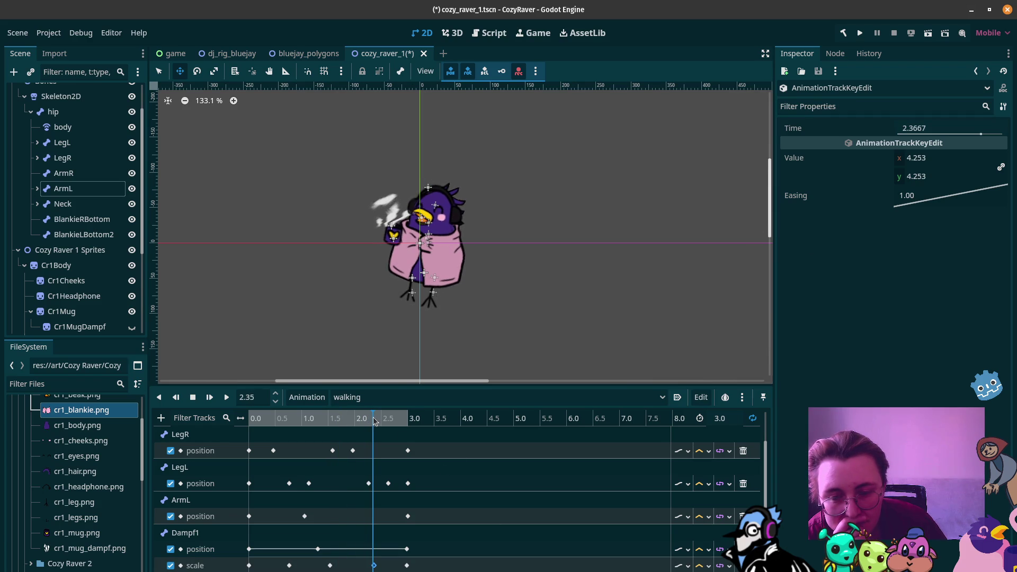
pyautogui.click(924, 160)
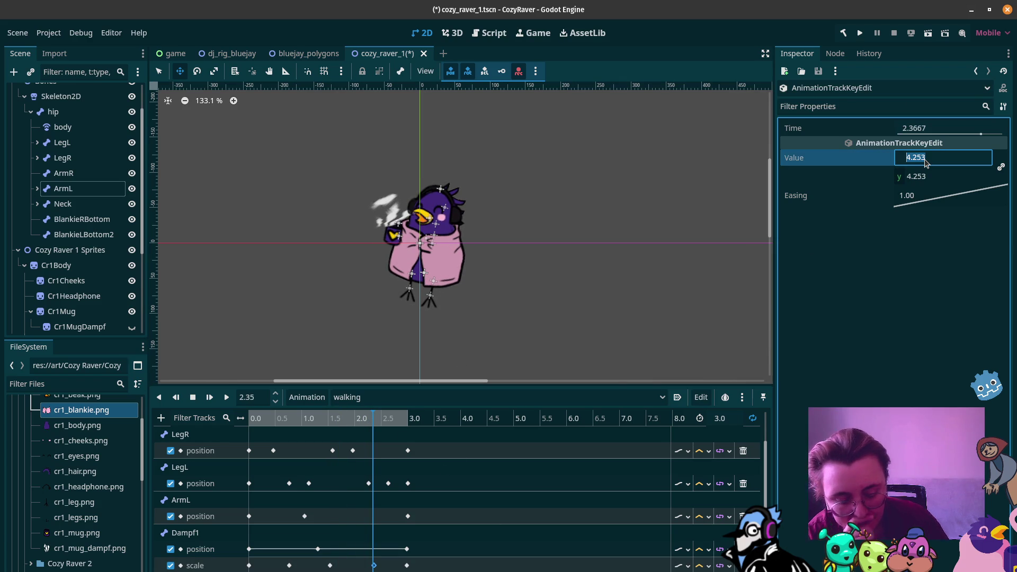
pyautogui.write('1.3')
pyautogui.press('Return')
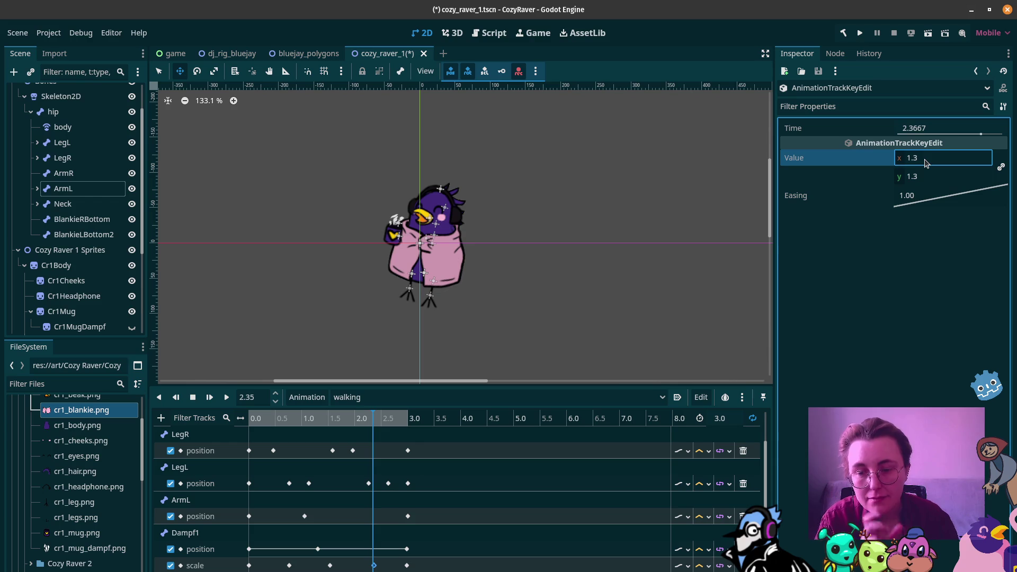
pyautogui.click(227, 397)
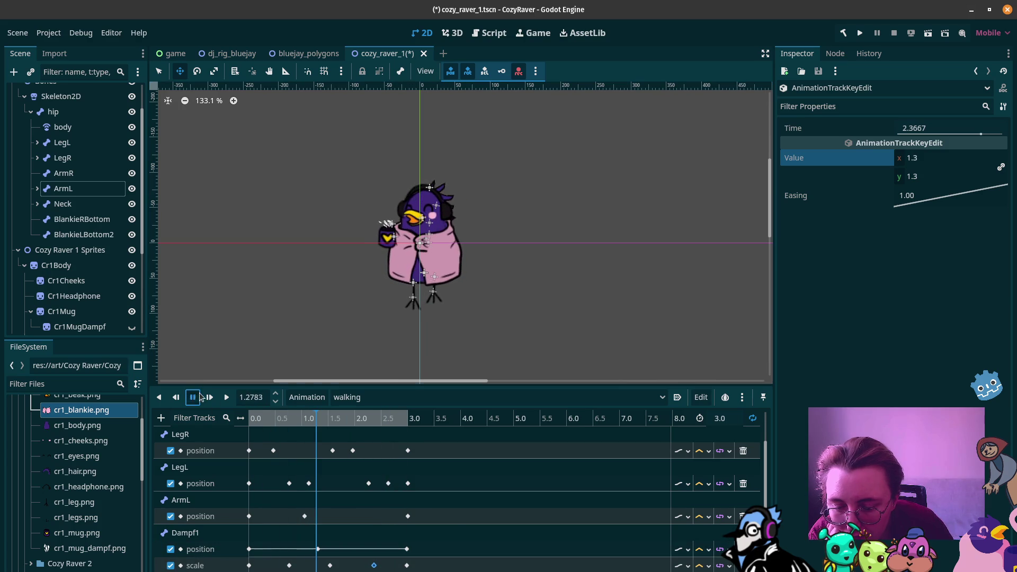
pyautogui.click(193, 397)
pyautogui.click(200, 549)
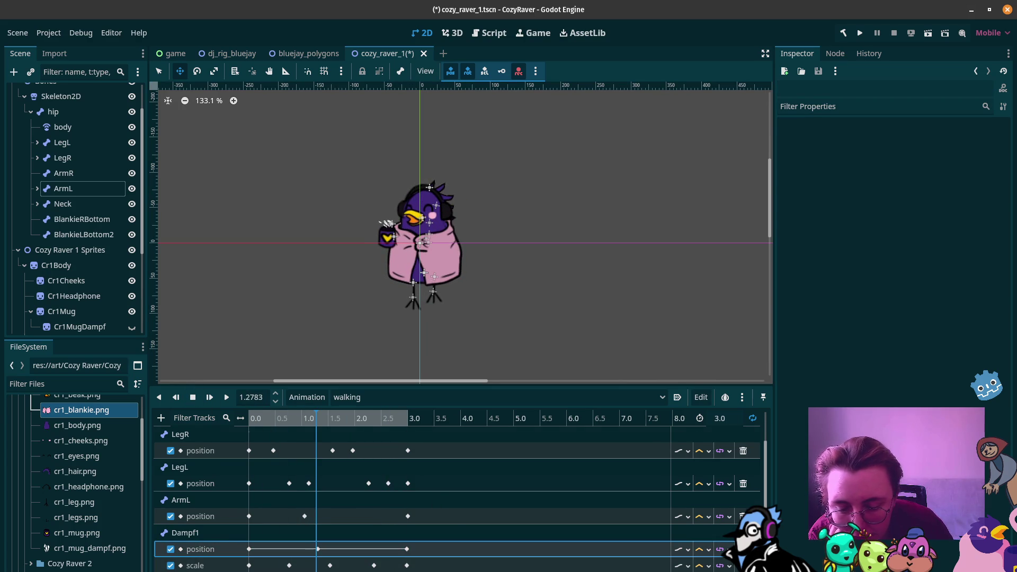
# Delete the Dampf1 position track and add a Beak Upper rotation property track
pyautogui.press('Delete')
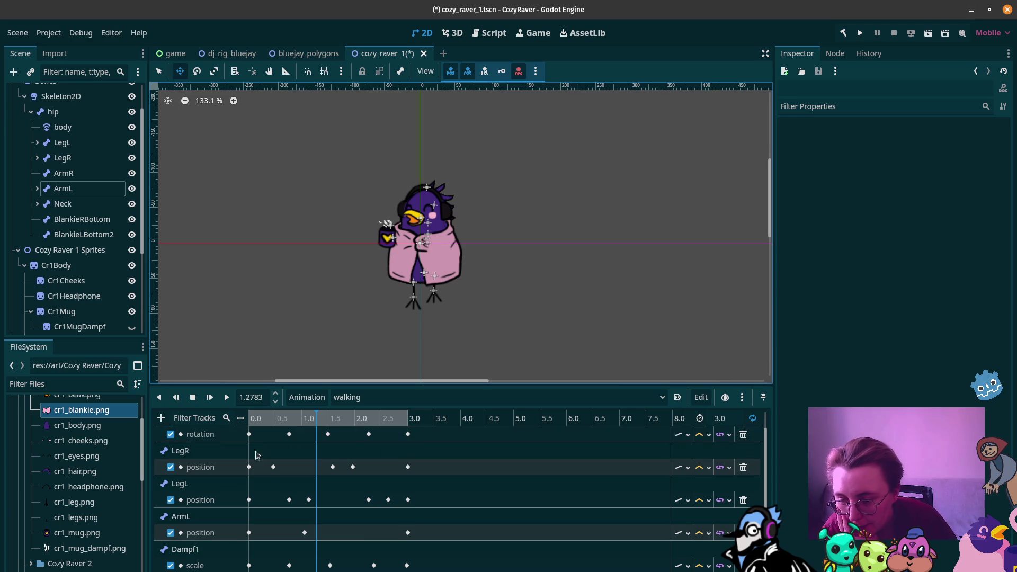
pyautogui.click(161, 418)
pyautogui.click(193, 432)
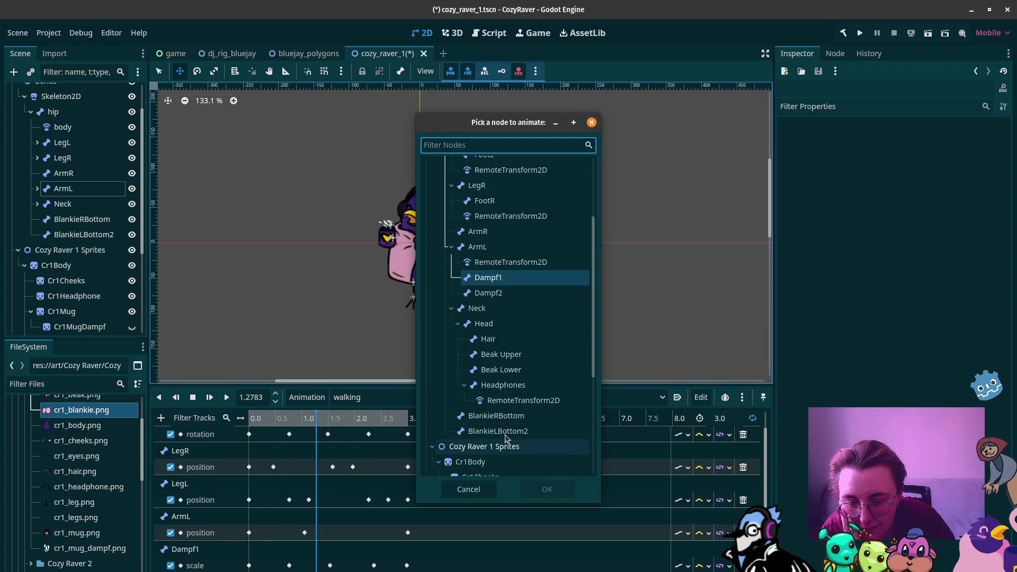
pyautogui.scroll(-1, 502, 451)
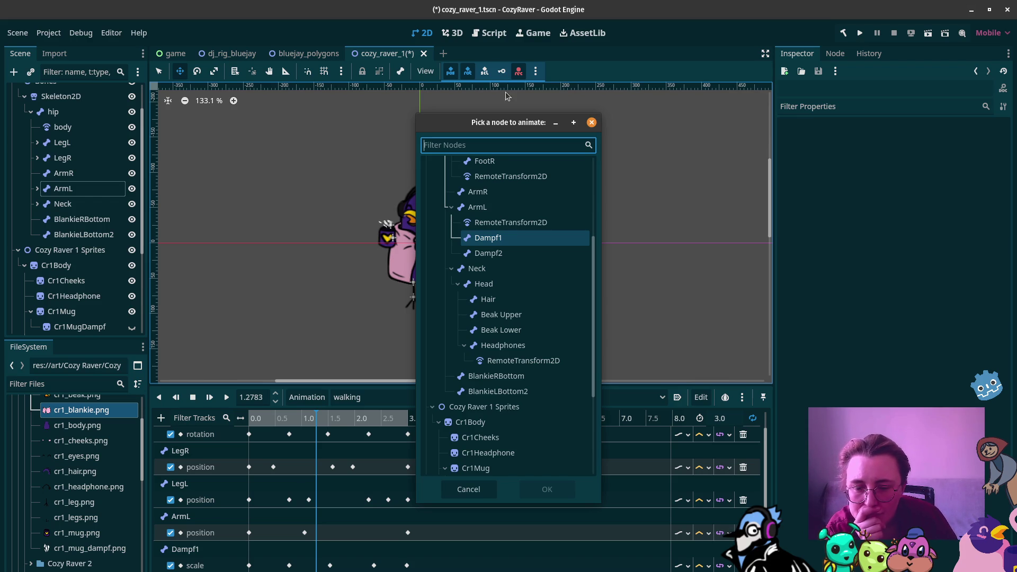
pyautogui.click(516, 315)
pyautogui.click(550, 490)
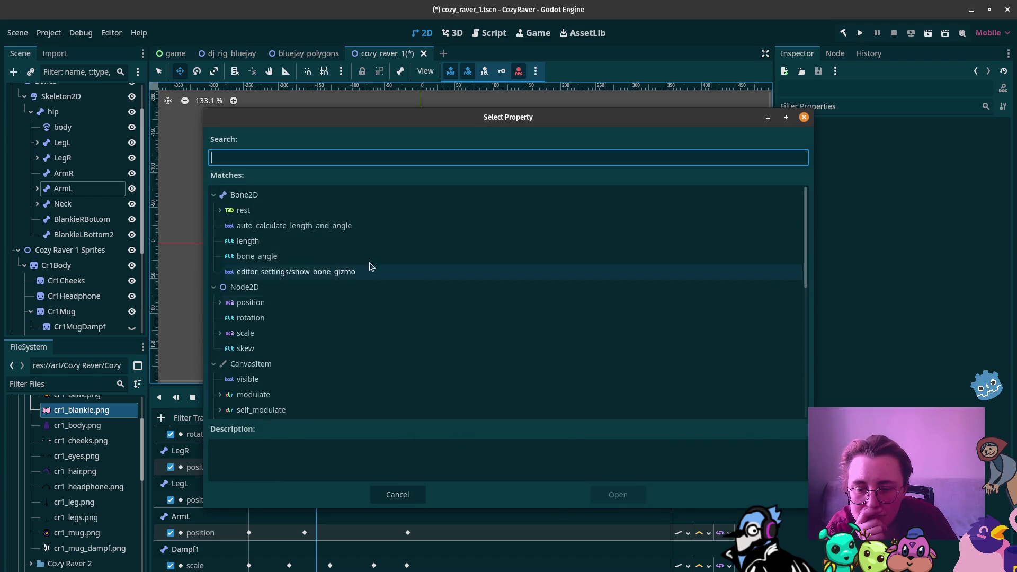
pyautogui.click(278, 318)
pyautogui.click(614, 494)
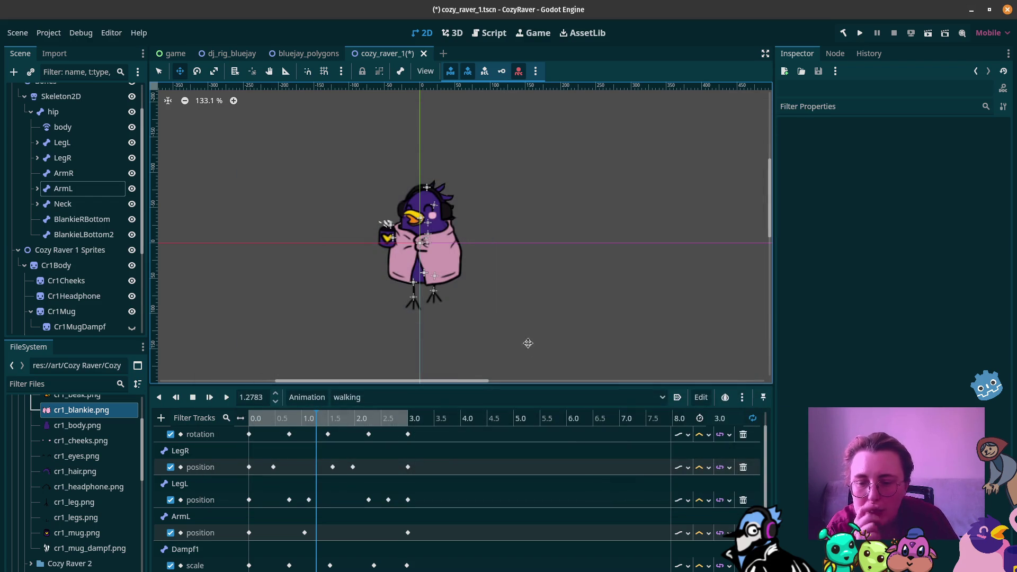
# Add a rotation property track for the Beak Lower bone
pyautogui.scroll(-2, 288, 509)
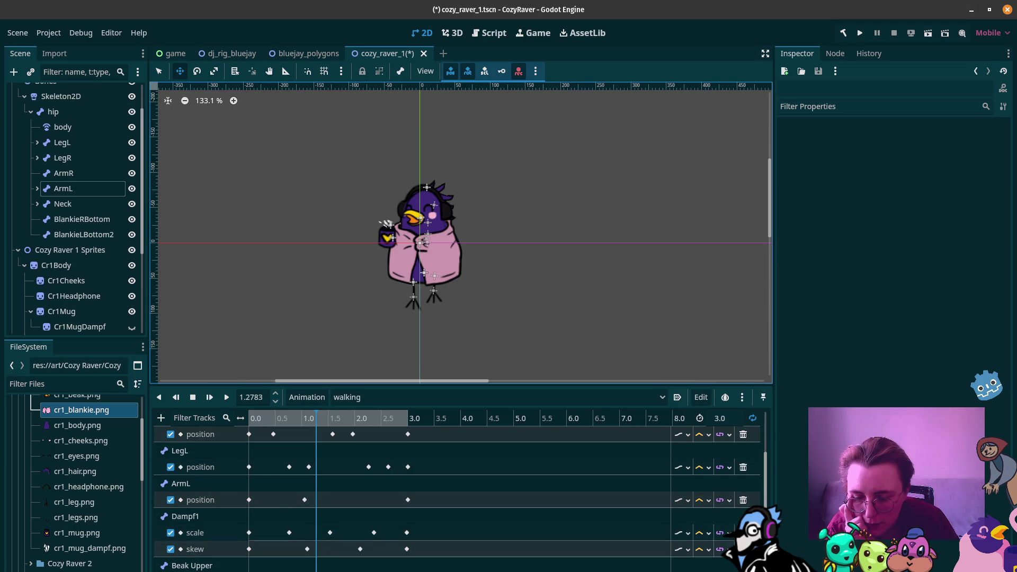
pyautogui.click(161, 417)
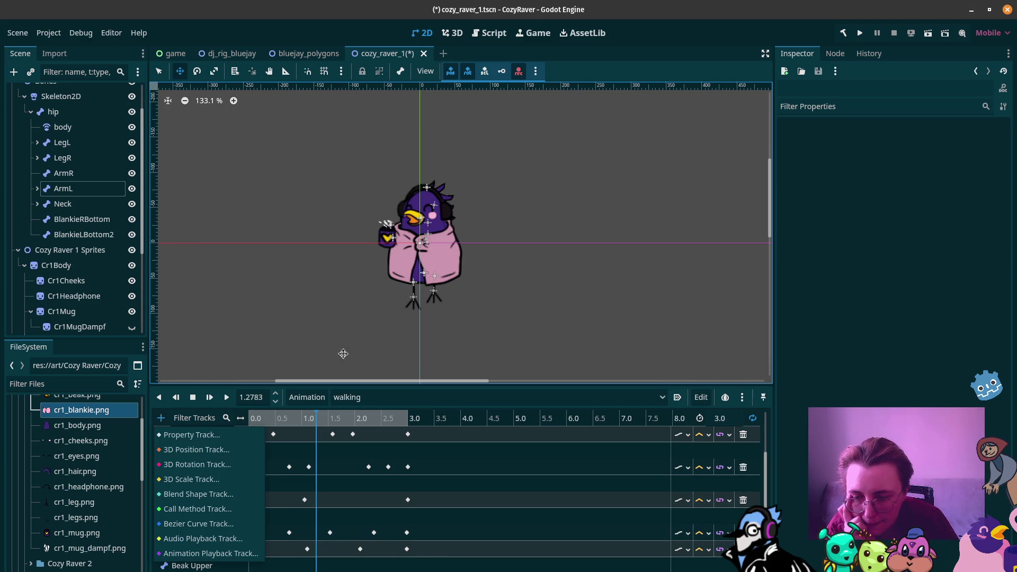
pyautogui.click(256, 437)
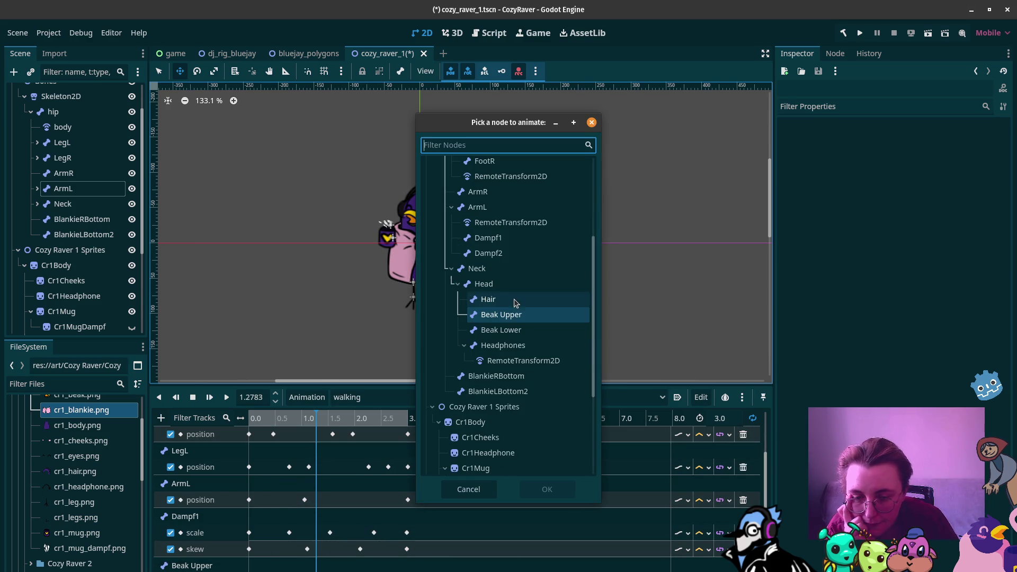
pyautogui.click(510, 329)
pyautogui.click(546, 489)
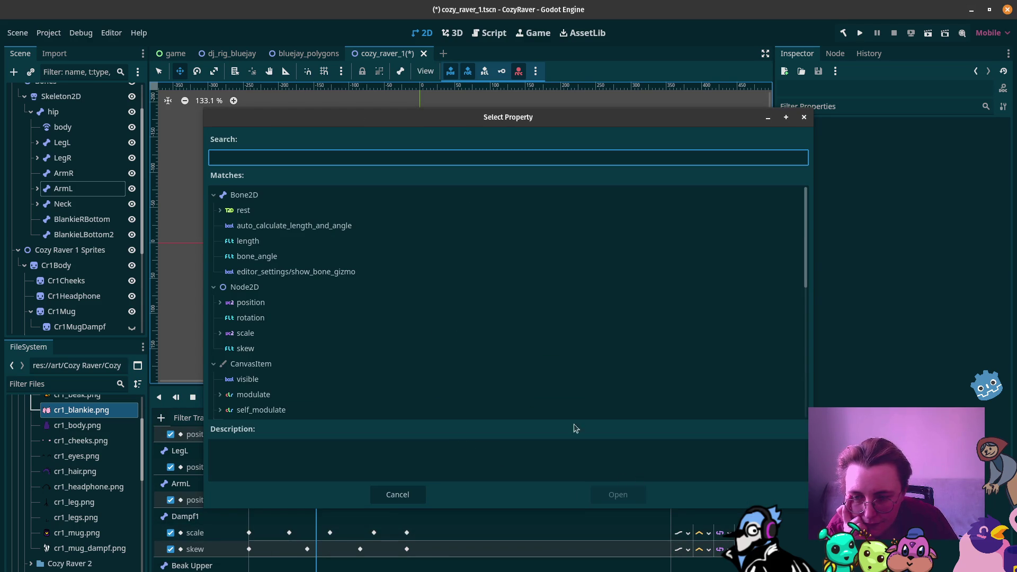
pyautogui.click(251, 318)
pyautogui.click(618, 494)
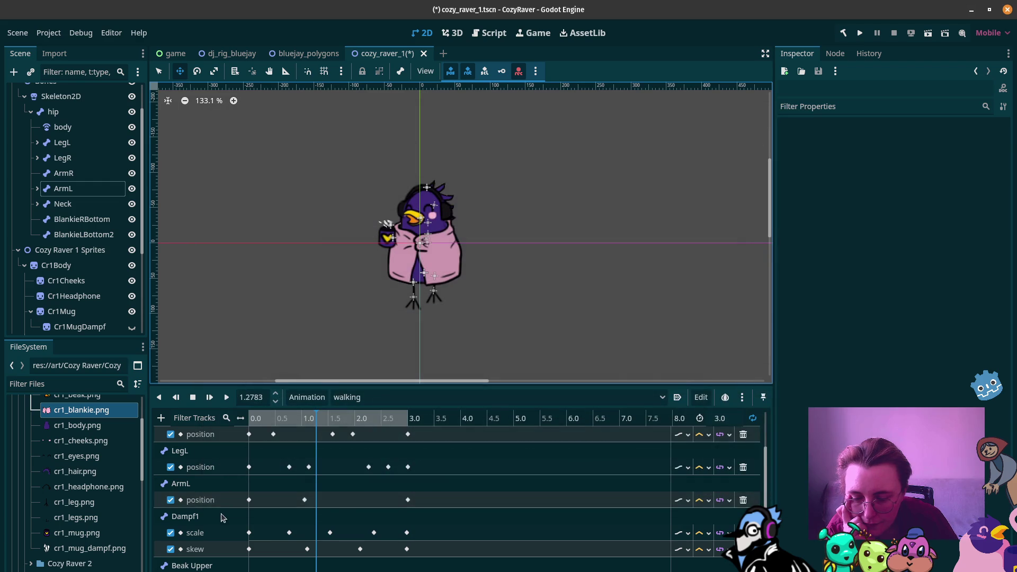
# Key Beak Upper rotation at 0.0 and duplicate that key at the animation's end
pyautogui.click(250, 552)
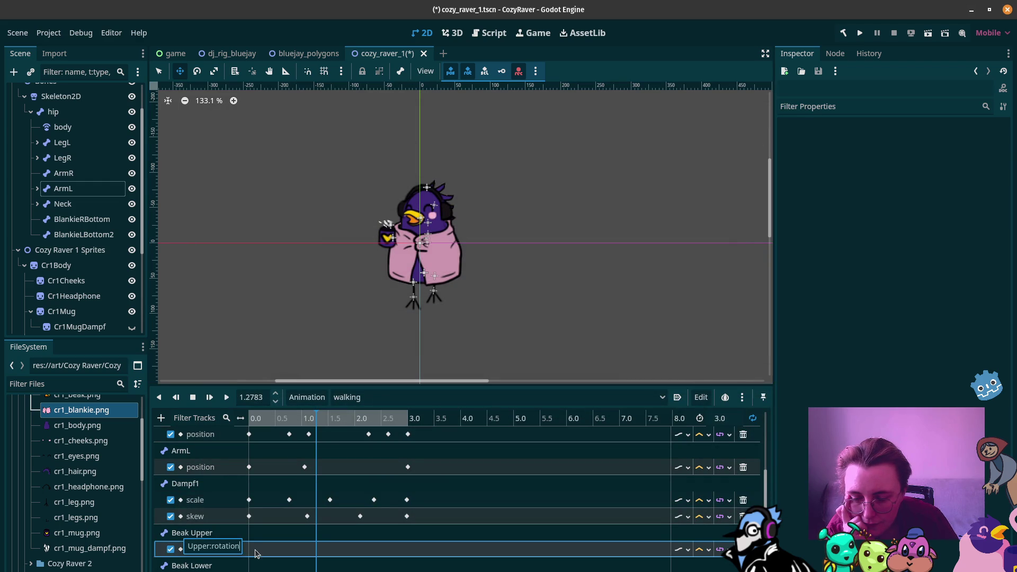
pyautogui.rightClick(251, 554)
pyautogui.click(259, 558)
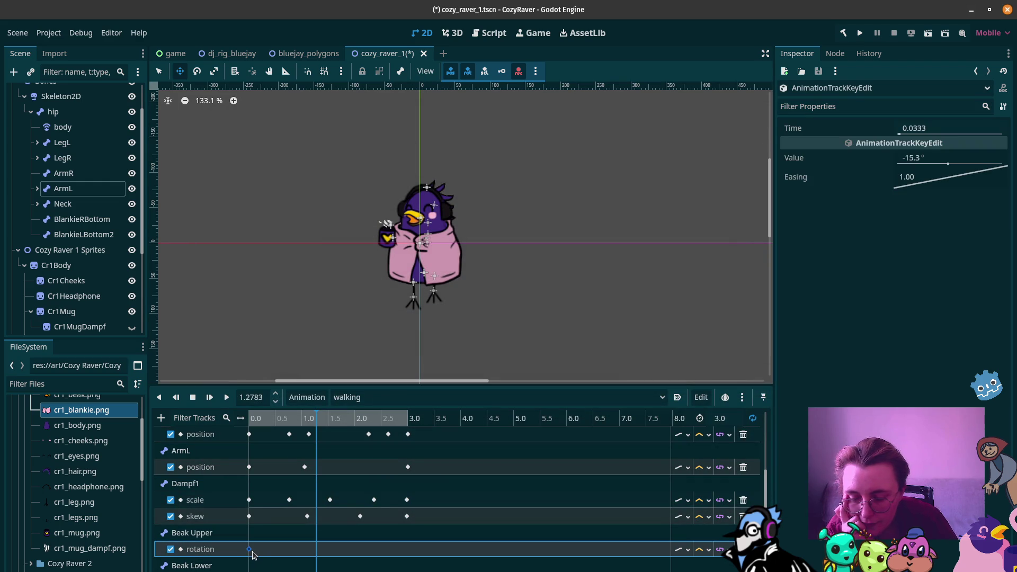
pyautogui.moveTo(253, 554); pyautogui.dragTo(251, 554)
pyautogui.moveTo(334, 419); pyautogui.dragTo(407, 428)
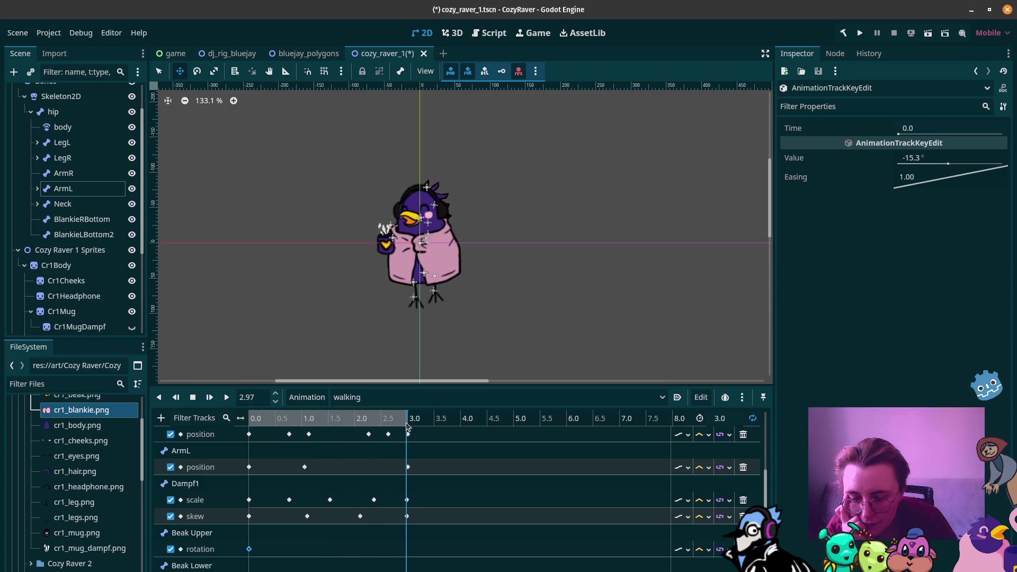
pyautogui.hotkey('ctrl', 'd')
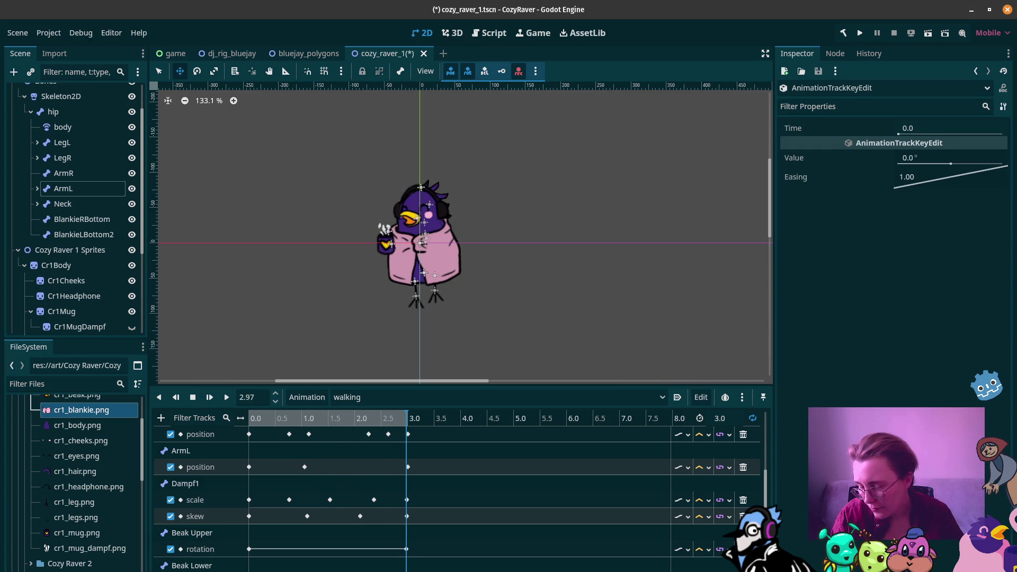
pyautogui.click(249, 549)
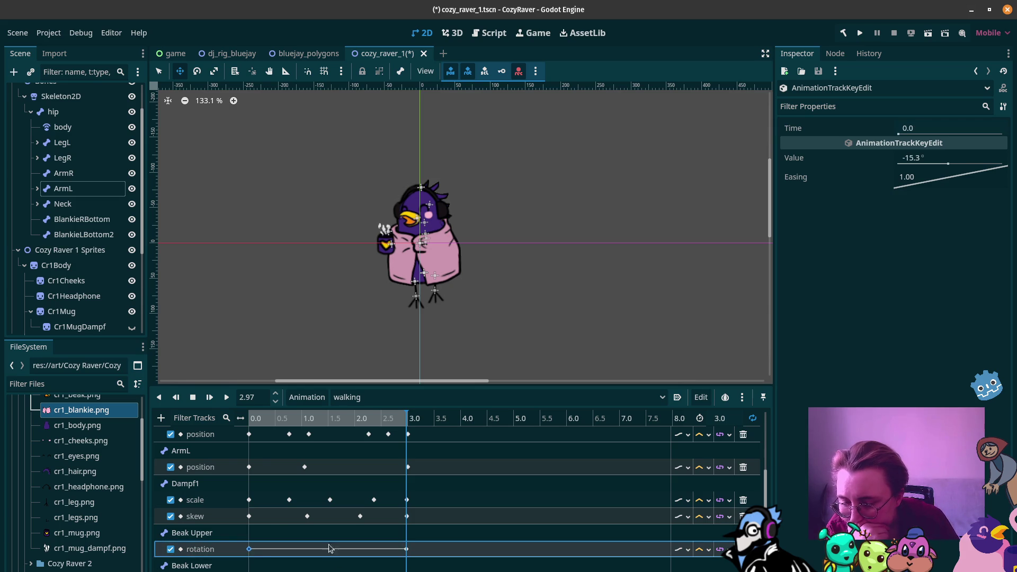
pyautogui.moveTo(371, 416)
pyautogui.mouseDown()
pyautogui.moveTo(306, 415)
pyautogui.moveTo(319, 415)
pyautogui.mouseUp()
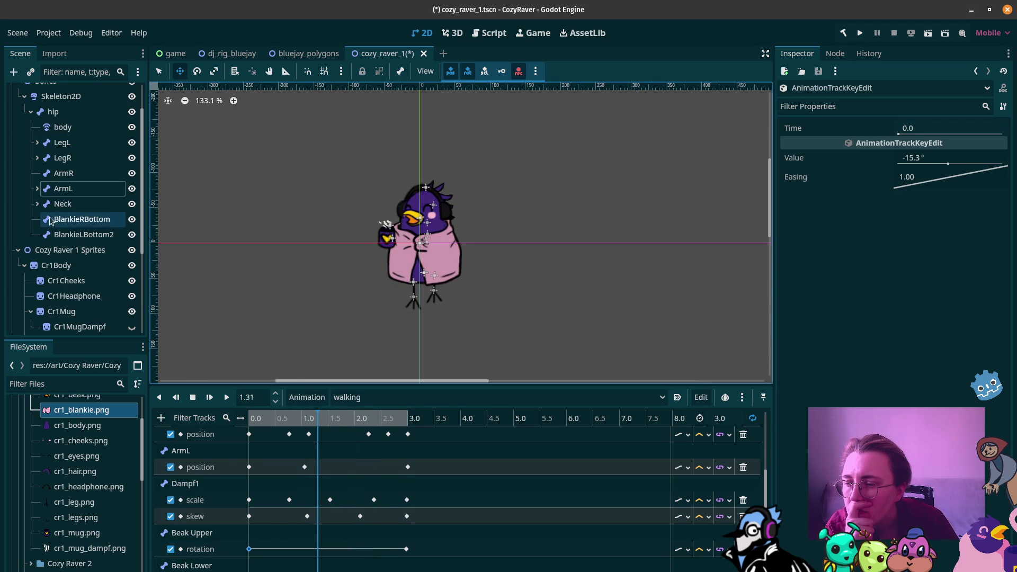
# Rotate the upper beak by about -18 degrees at roughly 1.07 s
pyautogui.click(37, 204)
pyautogui.click(79, 250)
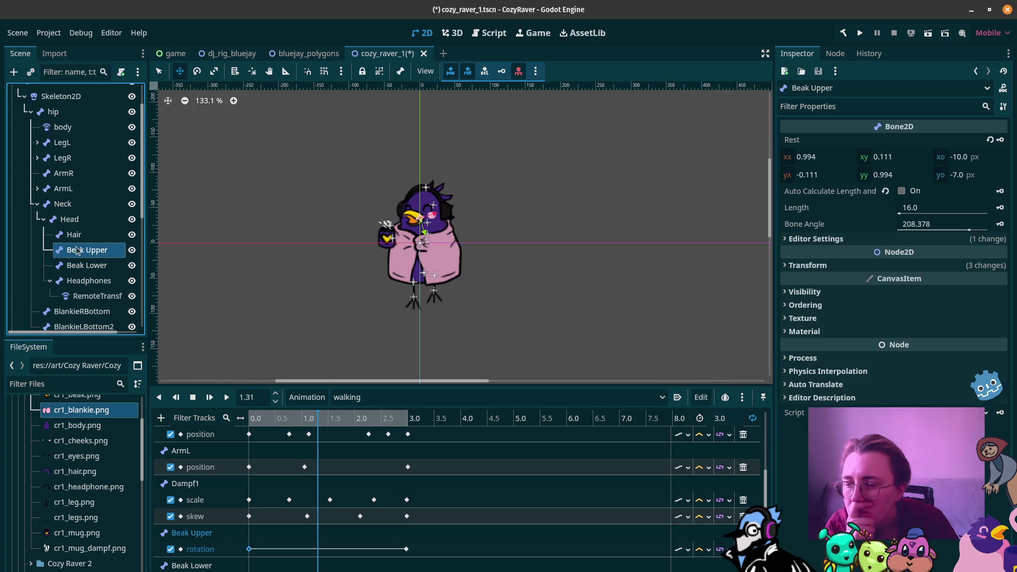
pyautogui.click(197, 71)
pyautogui.moveTo(378, 198); pyautogui.dragTo(369, 211)
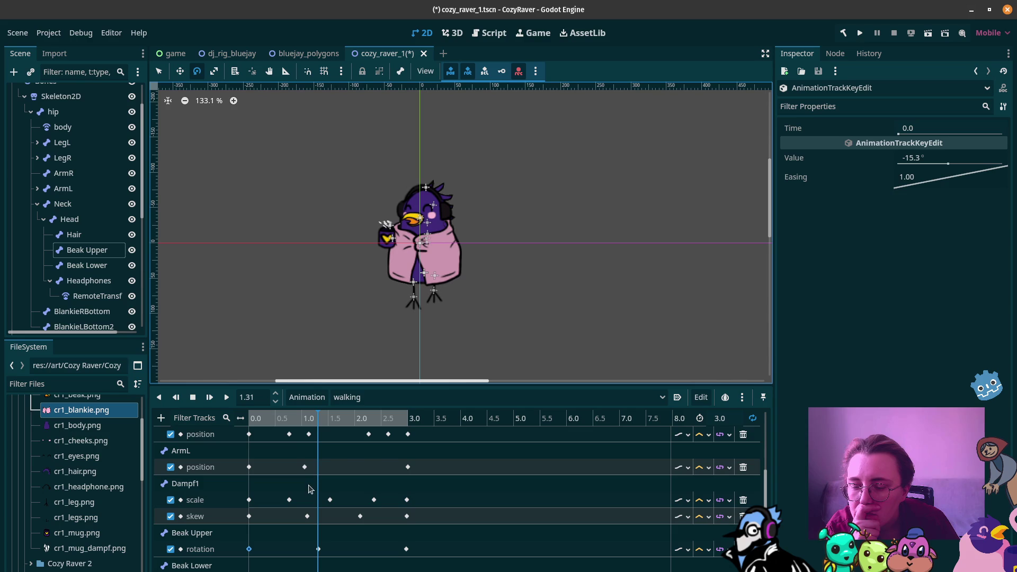
pyautogui.moveTo(271, 418)
pyautogui.mouseDown()
pyautogui.moveTo(249, 418)
pyautogui.moveTo(413, 427)
pyautogui.moveTo(311, 437)
pyautogui.mouseUp()
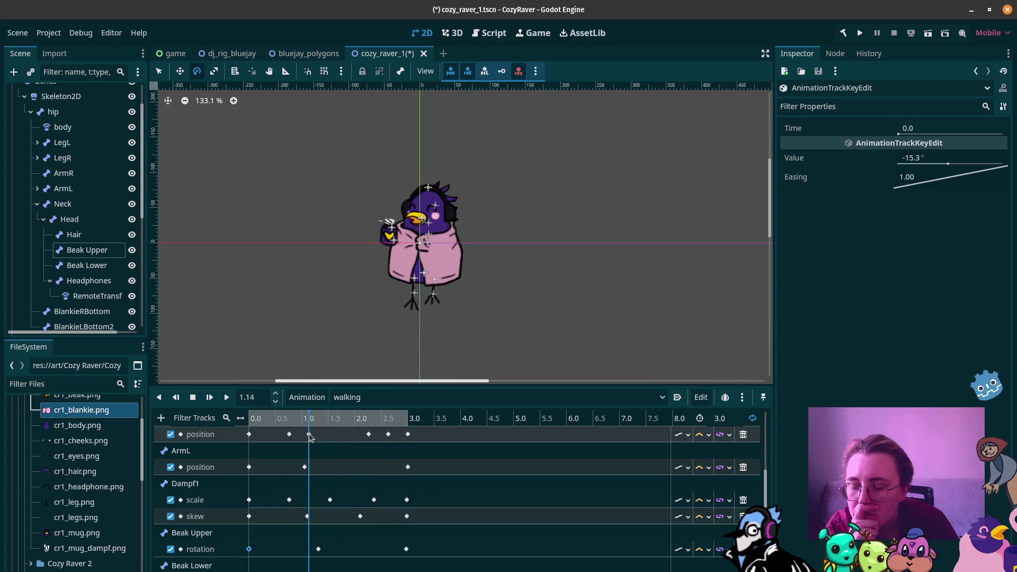
# Rotate the lower beak into a new pose, then play and stop the walk
pyautogui.click(117, 262)
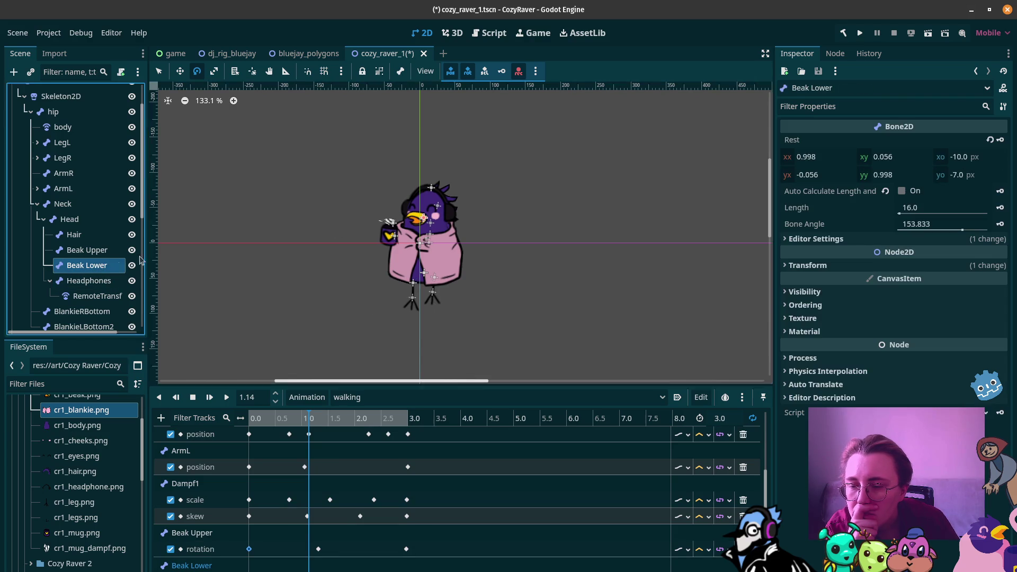
pyautogui.moveTo(382, 237); pyautogui.dragTo(374, 220)
pyautogui.moveTo(273, 419)
pyautogui.mouseDown()
pyautogui.moveTo(236, 415)
pyautogui.moveTo(411, 413)
pyautogui.mouseUp()
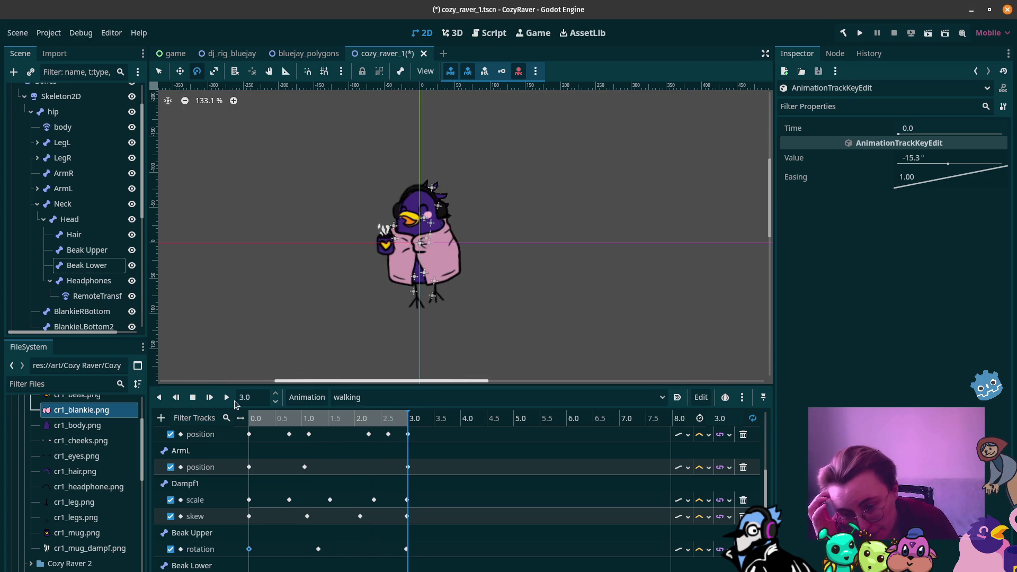
pyautogui.click(227, 398)
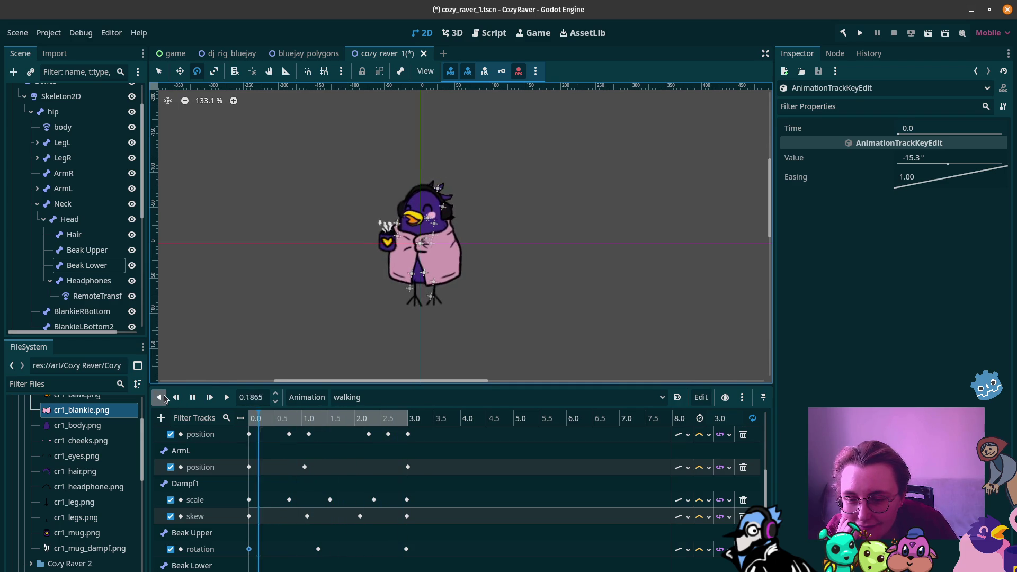
pyautogui.click(194, 399)
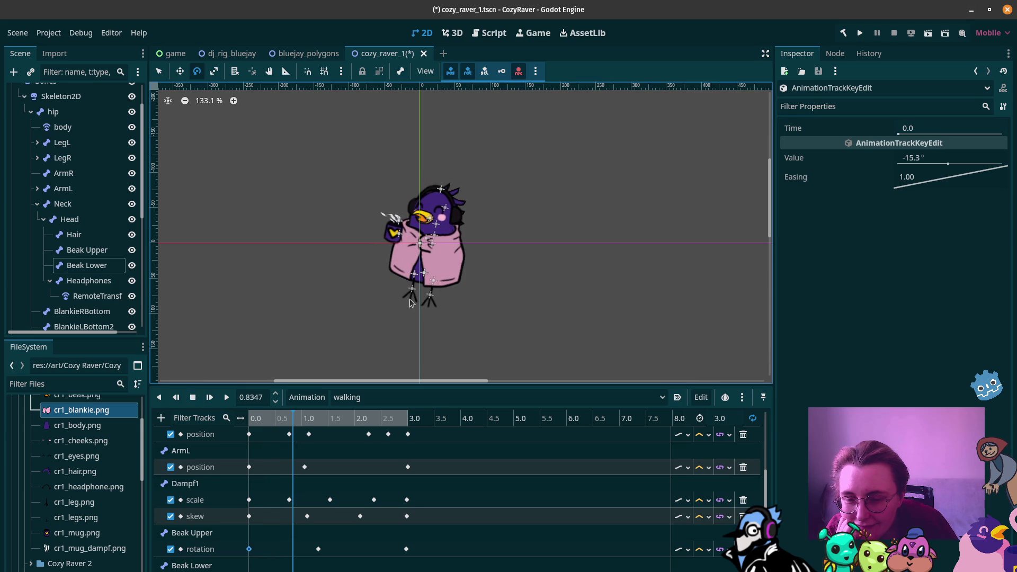
pyautogui.click(161, 417)
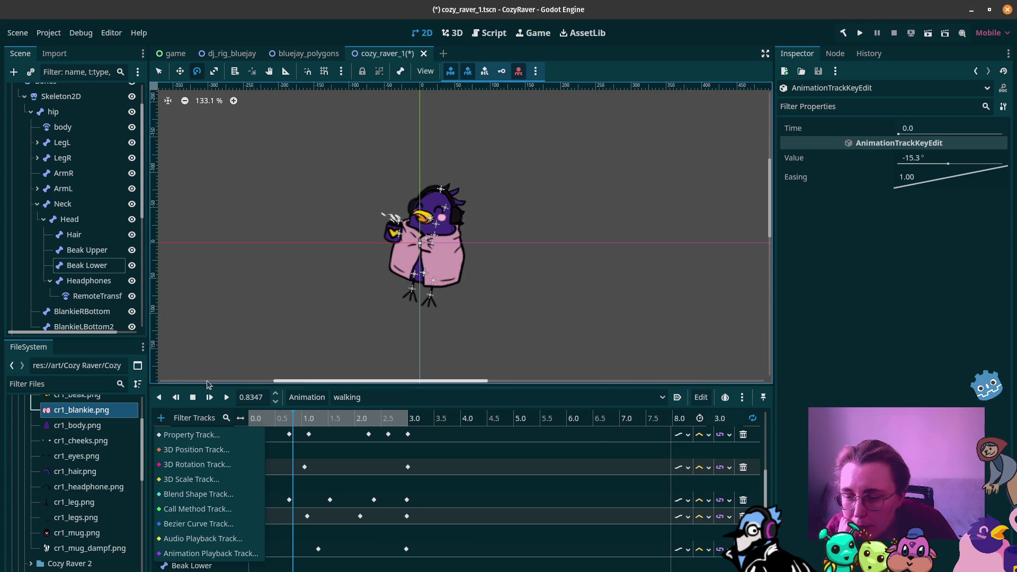
# Add a rotation property track for the Hair bone
pyautogui.click(202, 435)
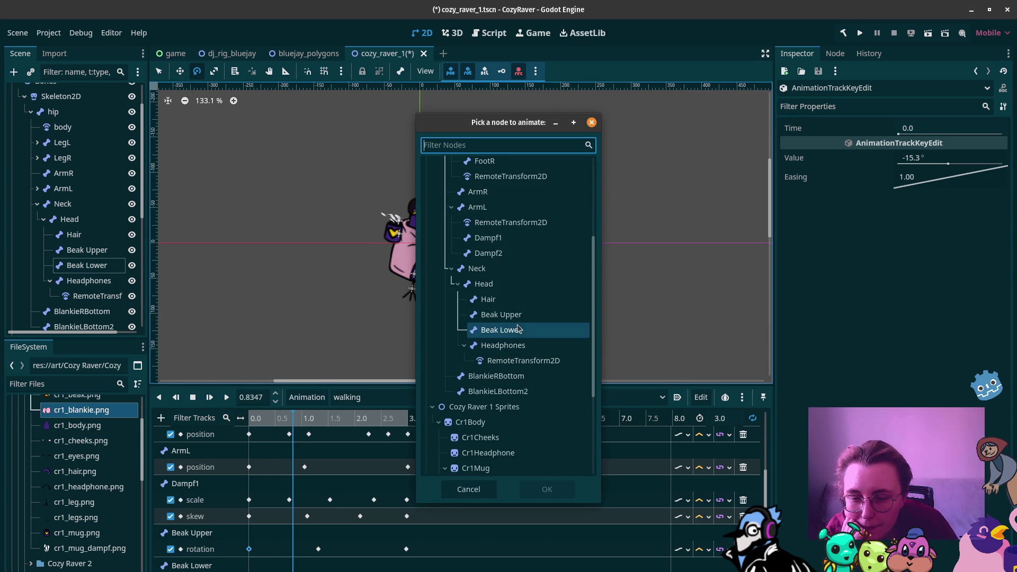
pyautogui.click(518, 298)
pyautogui.click(547, 489)
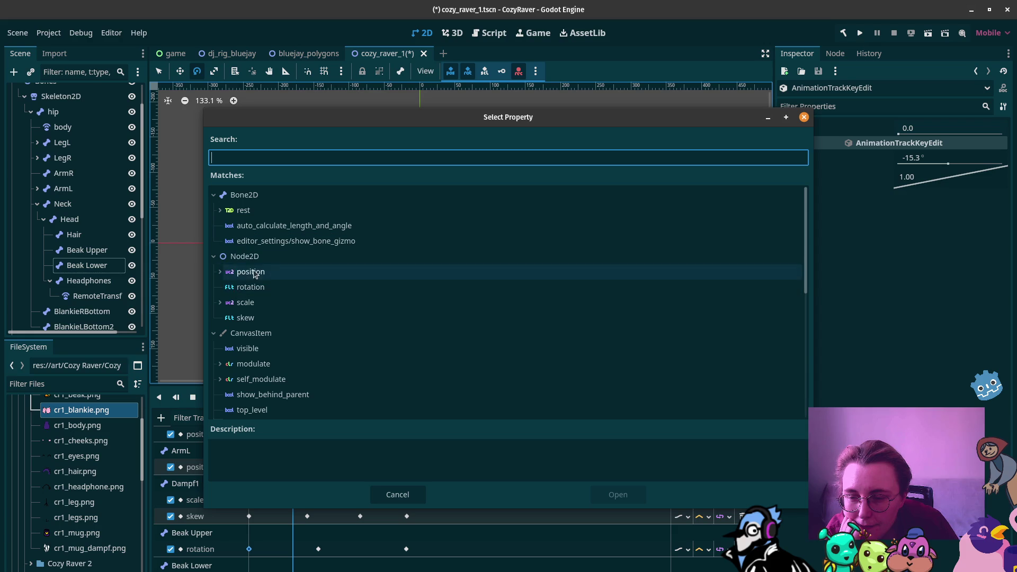
pyautogui.click(261, 291)
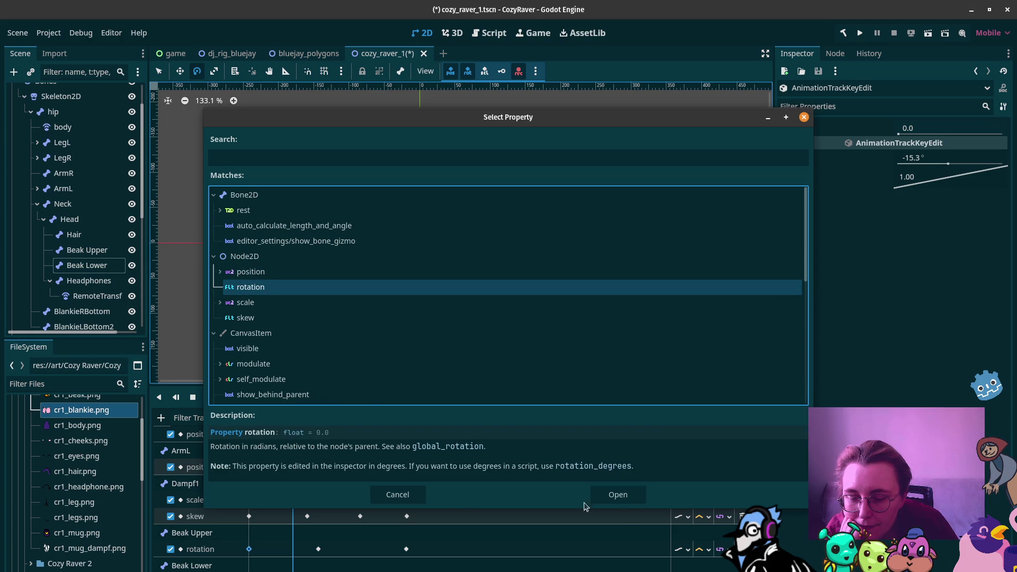
pyautogui.click(618, 494)
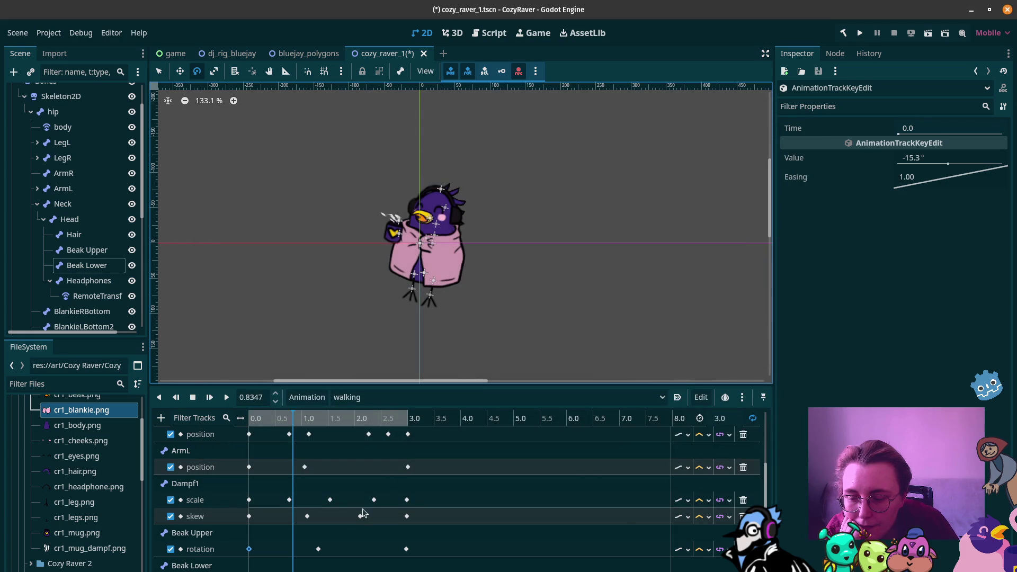
pyautogui.scroll(-1, 345, 540)
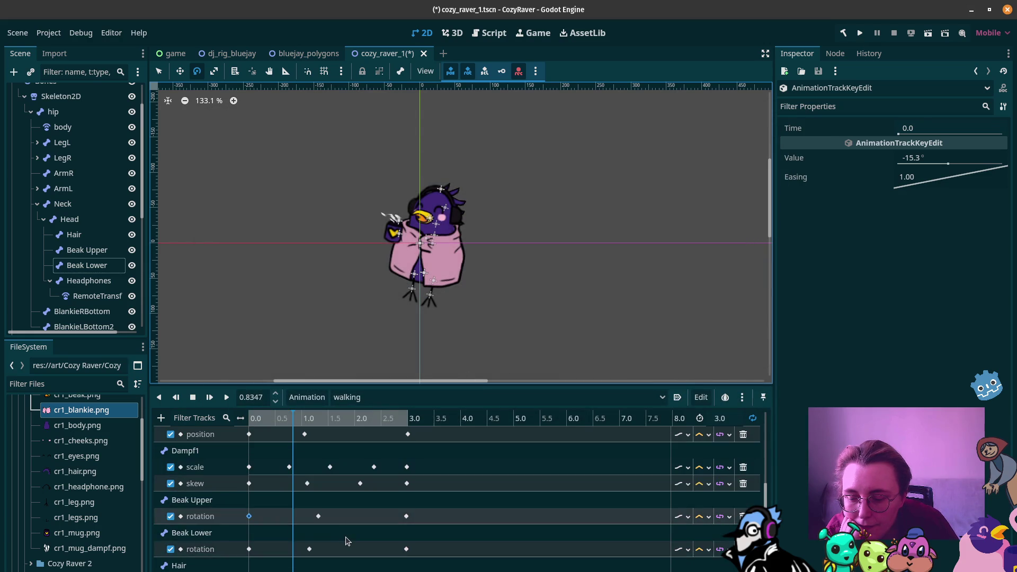
# Insert Hair rotation keys at the start and at 3.0 s
pyautogui.rightClick(254, 549)
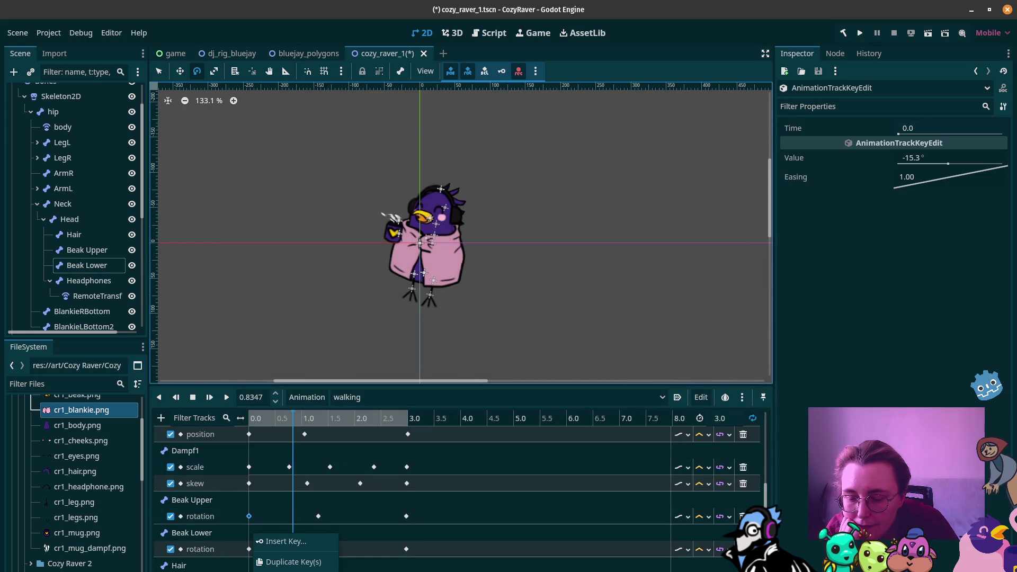
pyautogui.click(284, 541)
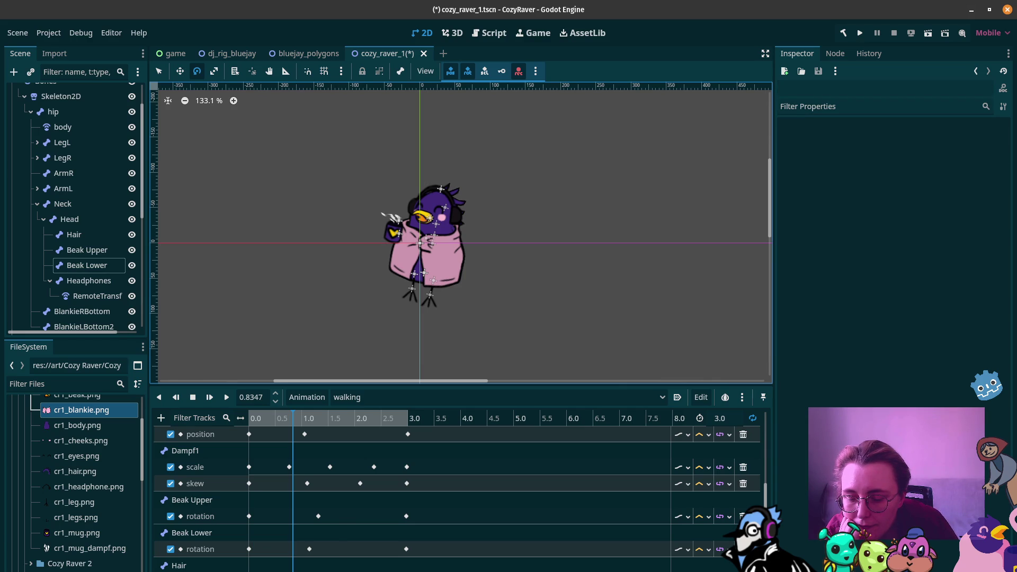
pyautogui.click(249, 548)
pyautogui.moveTo(297, 418); pyautogui.dragTo(409, 427)
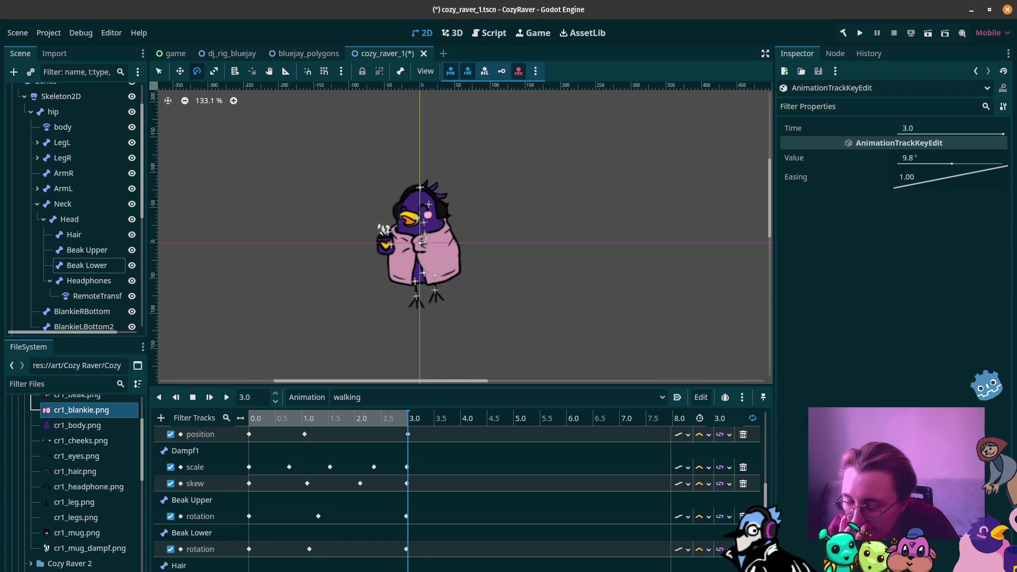
pyautogui.rightClick(336, 535)
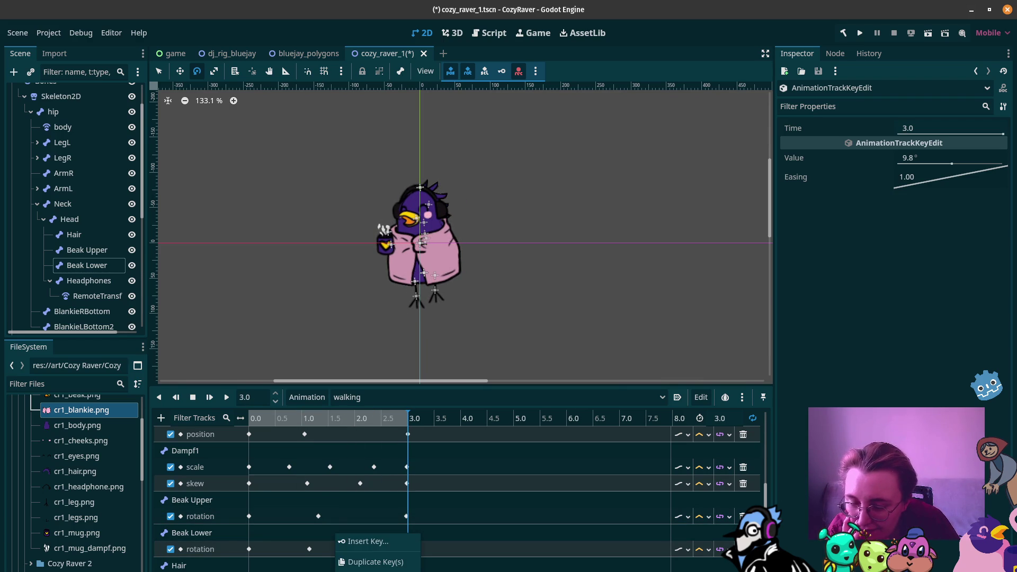
pyautogui.click(371, 542)
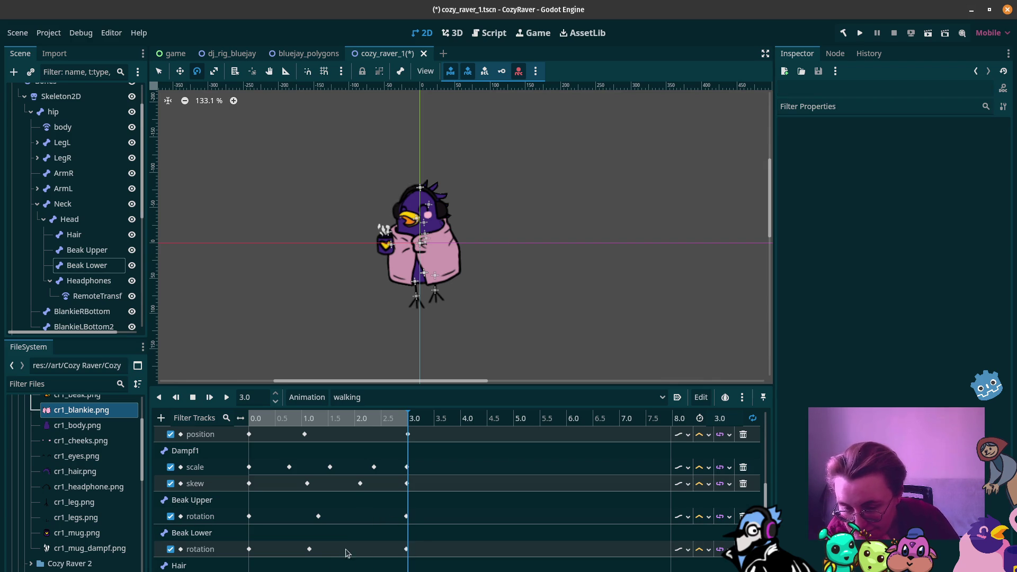
pyautogui.moveTo(361, 418)
pyautogui.mouseDown()
pyautogui.moveTo(263, 417)
pyautogui.moveTo(280, 415)
pyautogui.mouseUp()
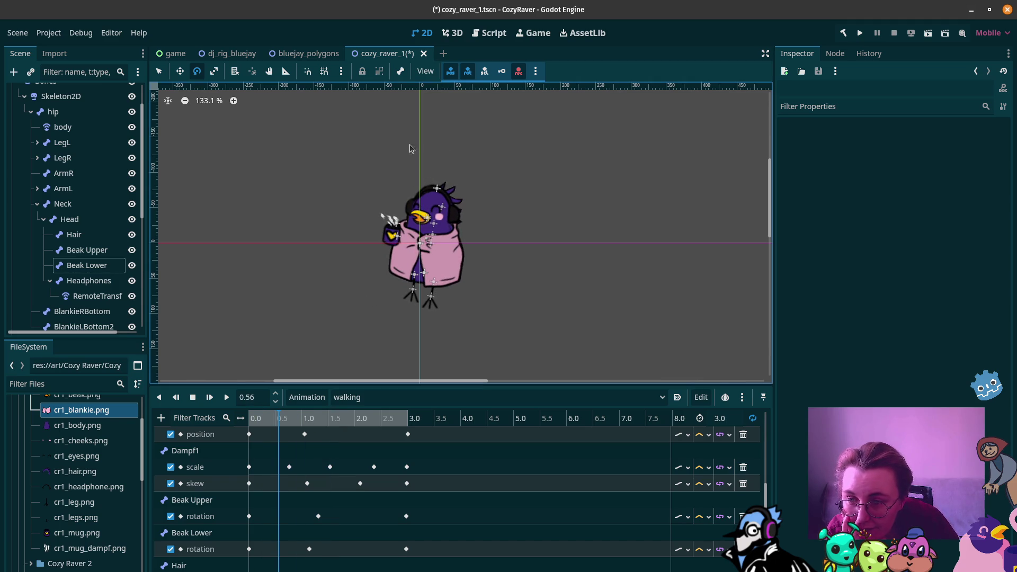
pyautogui.click(461, 176)
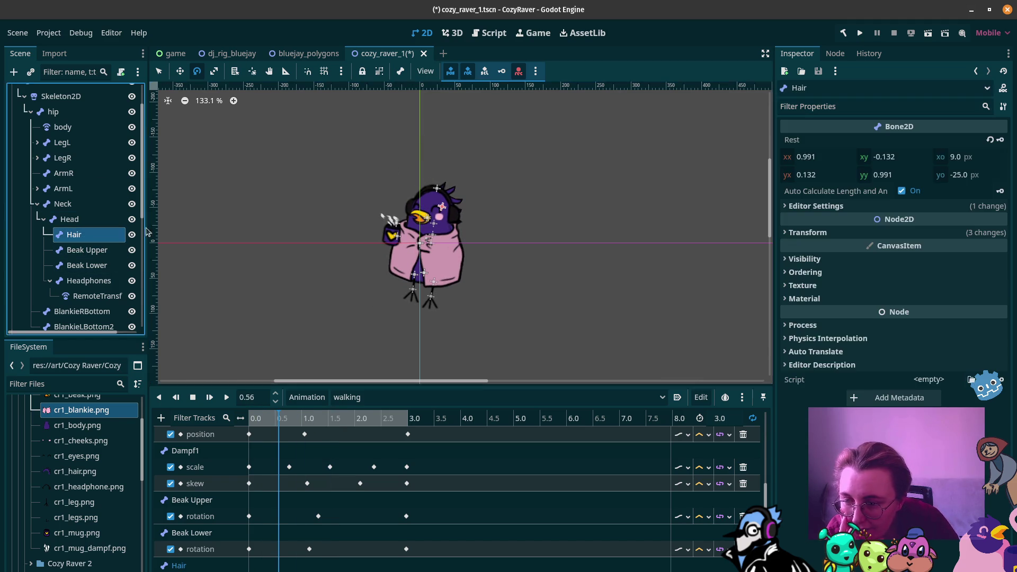
# Tilt the Hair bone at several times including 1.45 s, then preview the walk
pyautogui.moveTo(476, 174); pyautogui.dragTo(476, 172)
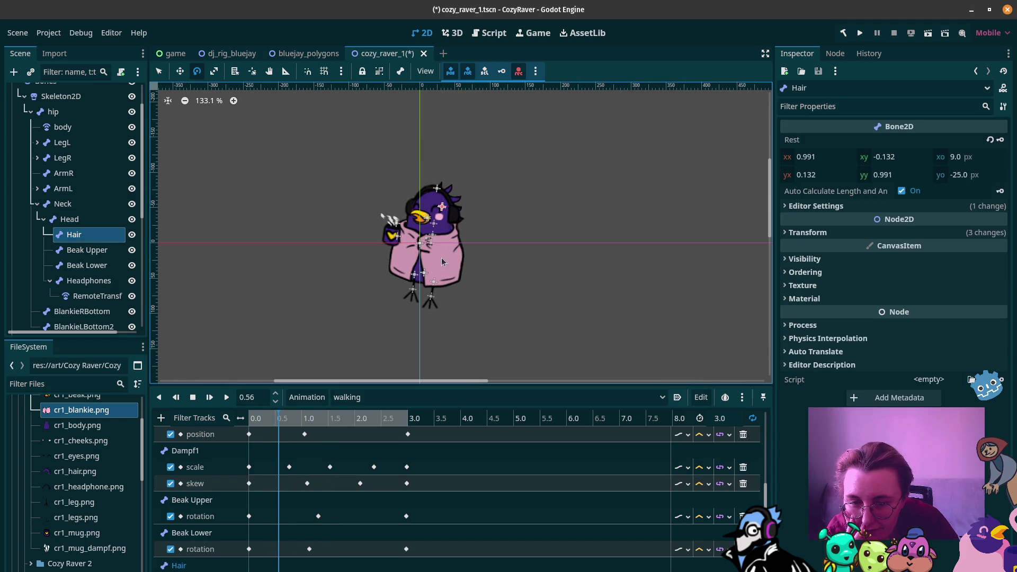
pyautogui.moveTo(275, 416)
pyautogui.mouseDown()
pyautogui.moveTo(250, 418)
pyautogui.moveTo(324, 421)
pyautogui.moveTo(249, 439)
pyautogui.moveTo(326, 445)
pyautogui.mouseUp()
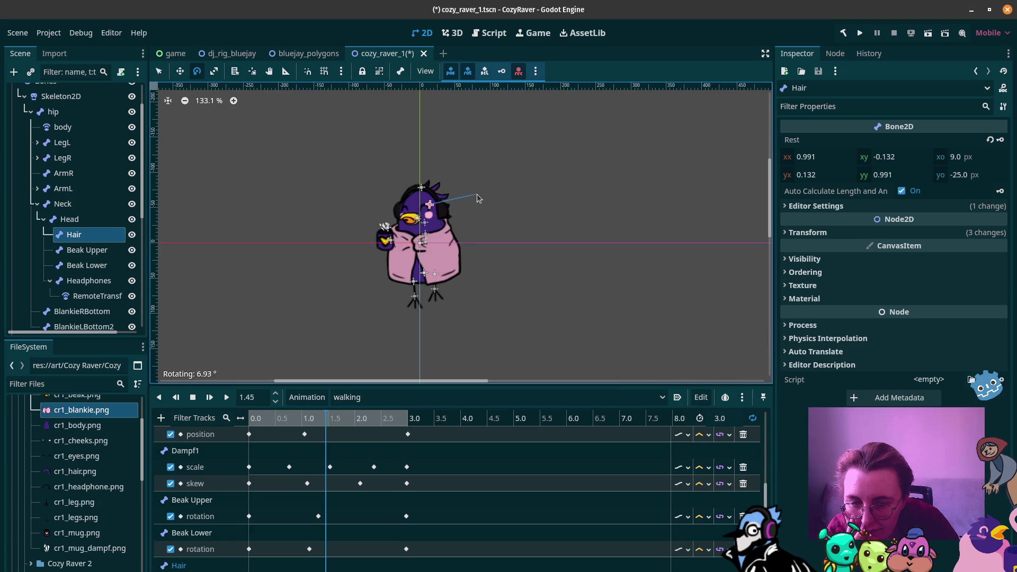
pyautogui.moveTo(477, 203); pyautogui.dragTo(477, 204)
pyautogui.moveTo(281, 418)
pyautogui.mouseDown()
pyautogui.moveTo(235, 420)
pyautogui.moveTo(370, 430)
pyautogui.mouseUp()
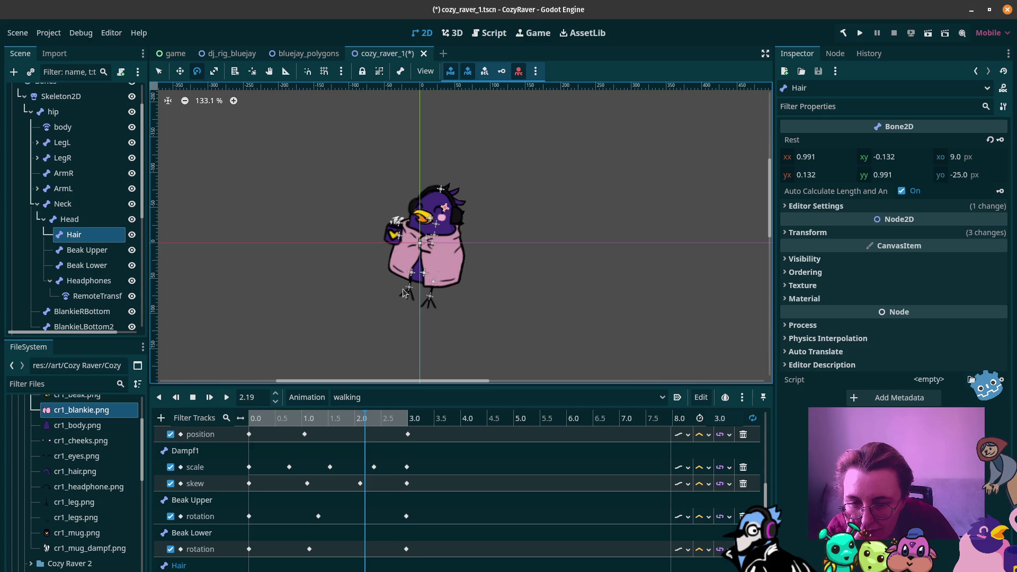
pyautogui.click(226, 396)
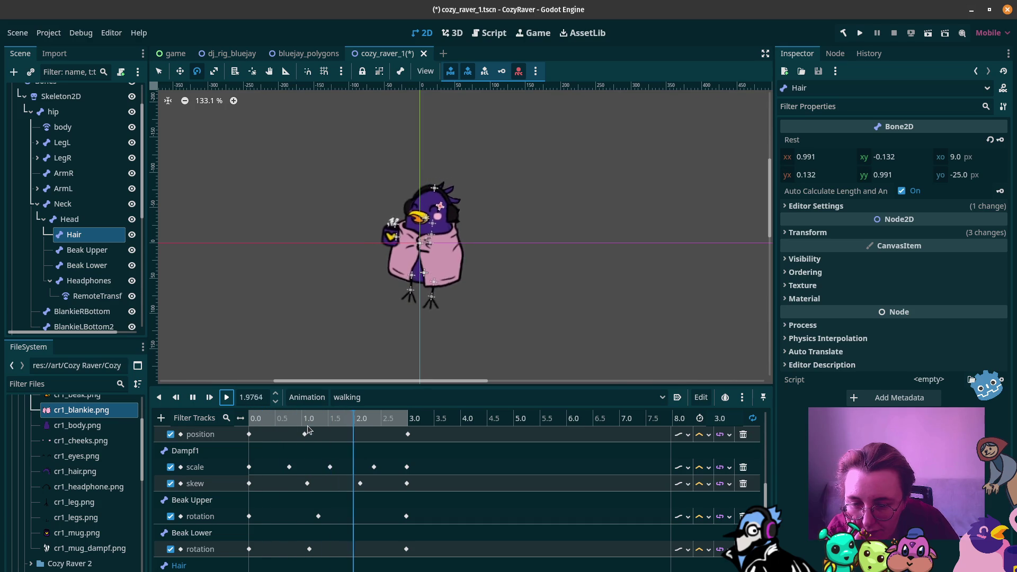
pyautogui.click(192, 398)
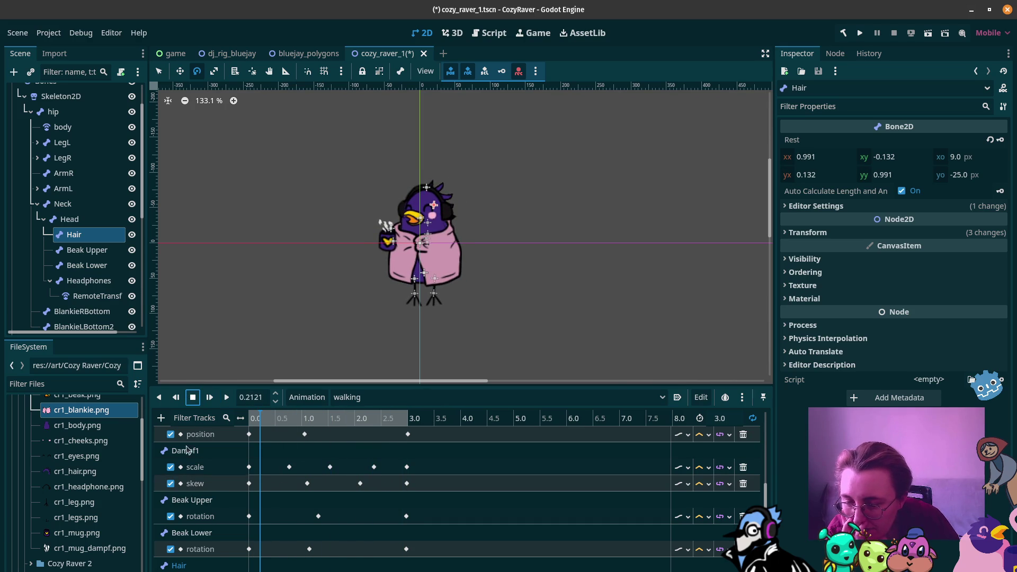
# Add a rotation property track for the ArmR bone
pyautogui.click(161, 418)
pyautogui.click(191, 433)
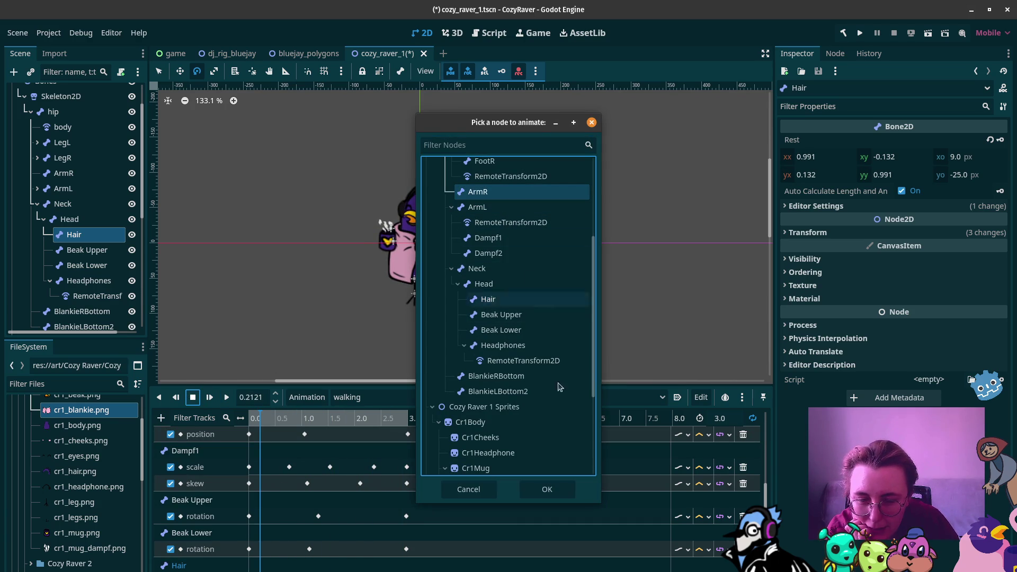
pyautogui.click(547, 489)
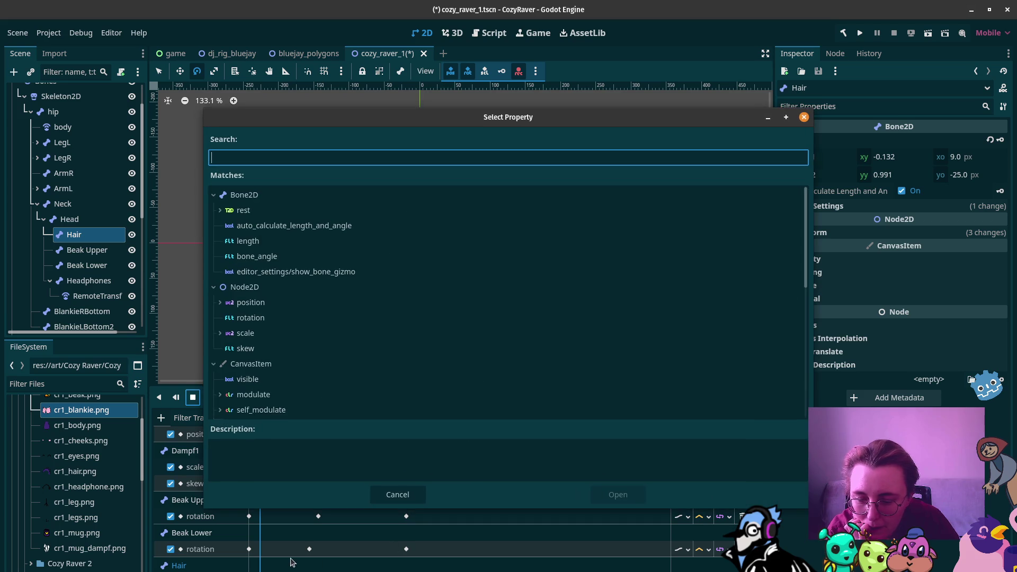
pyautogui.click(265, 319)
pyautogui.click(614, 495)
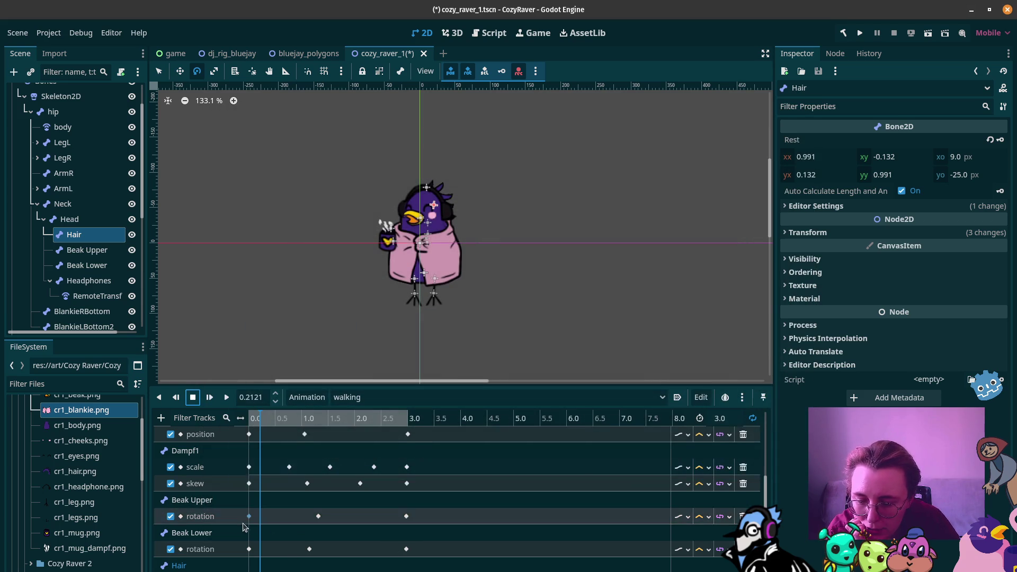
pyautogui.scroll(-1, 243, 528)
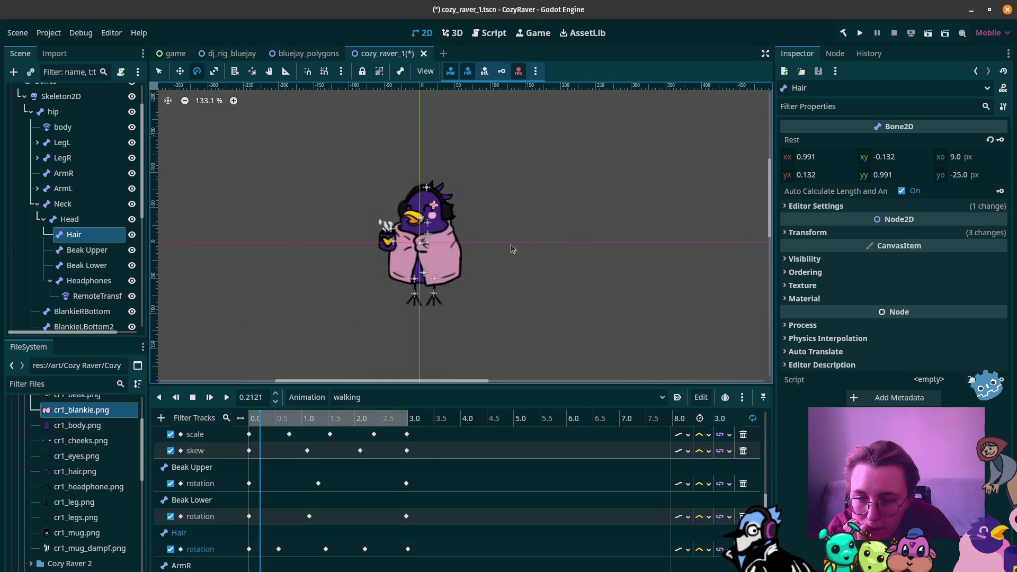
# Try rotating the ArmR bone at about 1.93 s, then undo it
pyautogui.click(92, 174)
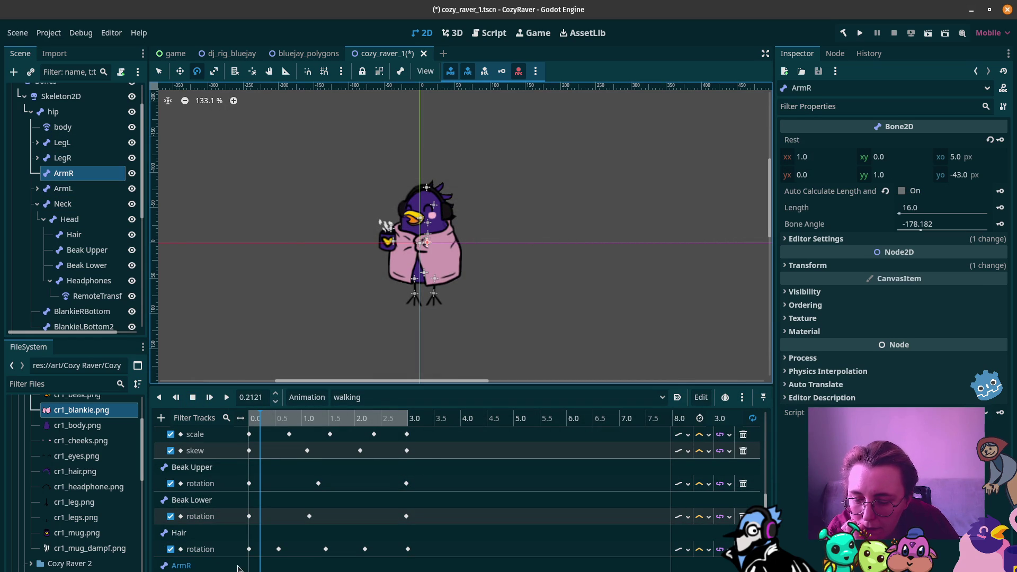
pyautogui.moveTo(257, 419); pyautogui.dragTo(247, 419)
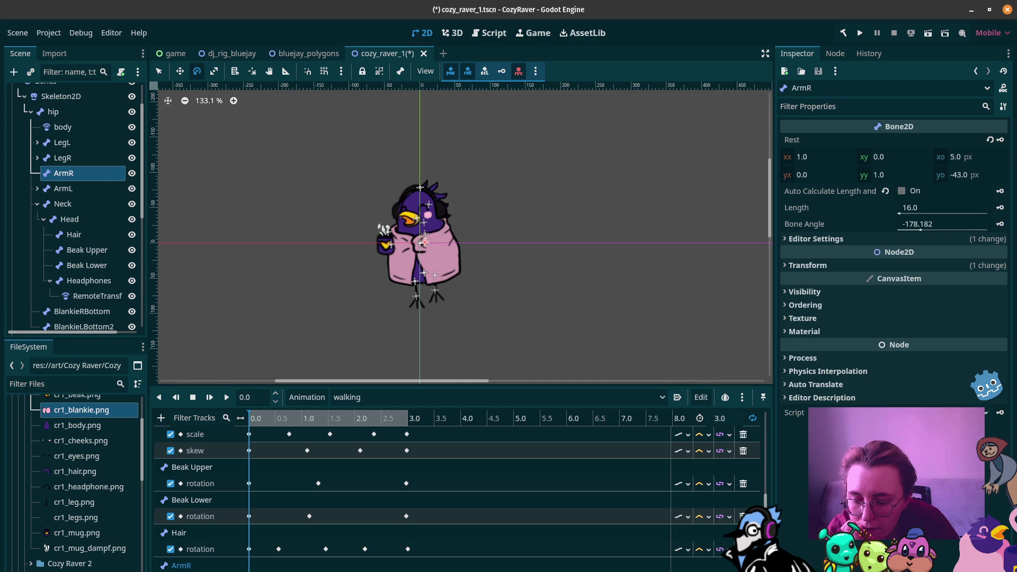
pyautogui.click(252, 571)
pyautogui.moveTo(257, 418); pyautogui.dragTo(411, 420)
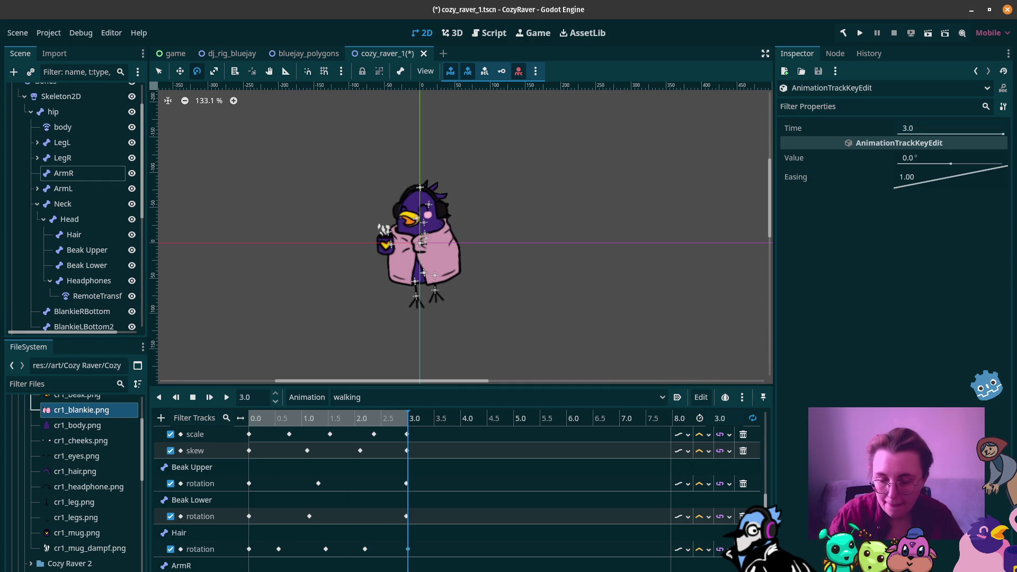
pyautogui.moveTo(398, 419); pyautogui.dragTo(272, 420)
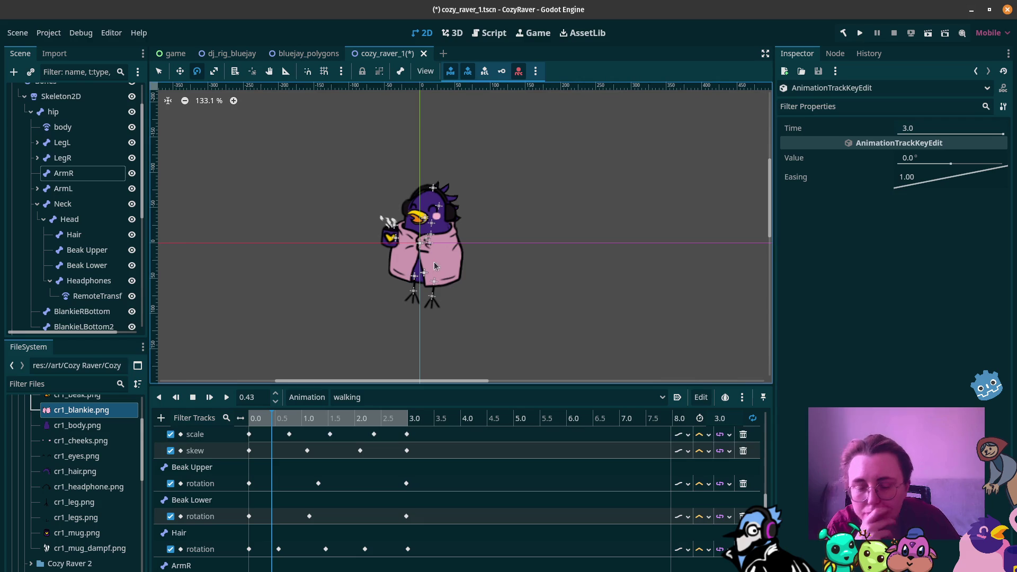
pyautogui.click(63, 173)
pyautogui.moveTo(400, 237); pyautogui.dragTo(401, 230)
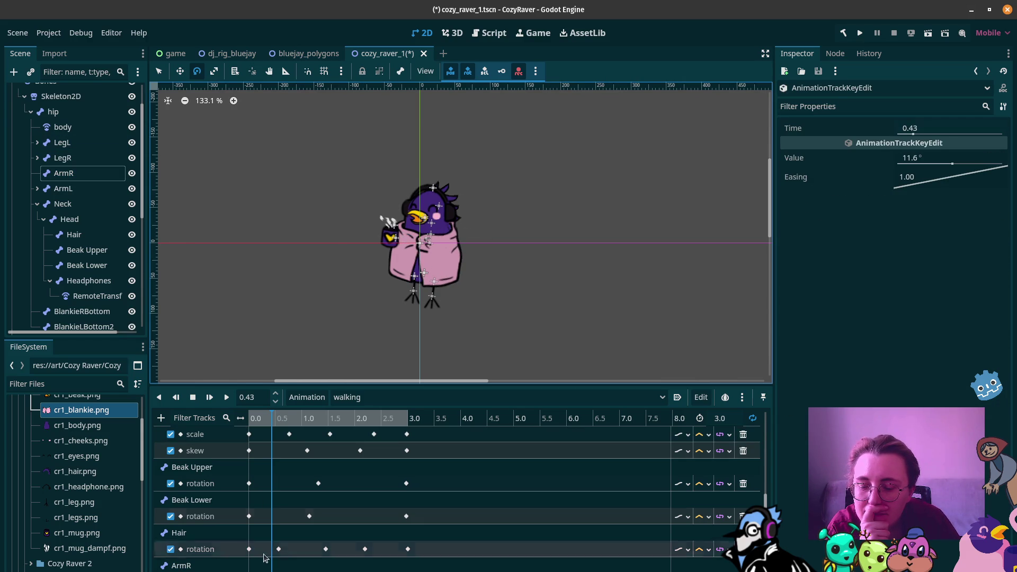
pyautogui.hotkey('ctrl', 'z')
# Scrub the walk cycle, cancel the arm rotation, select the 2.22 s key, and play
pyautogui.moveTo(273, 421); pyautogui.dragTo(267, 422)
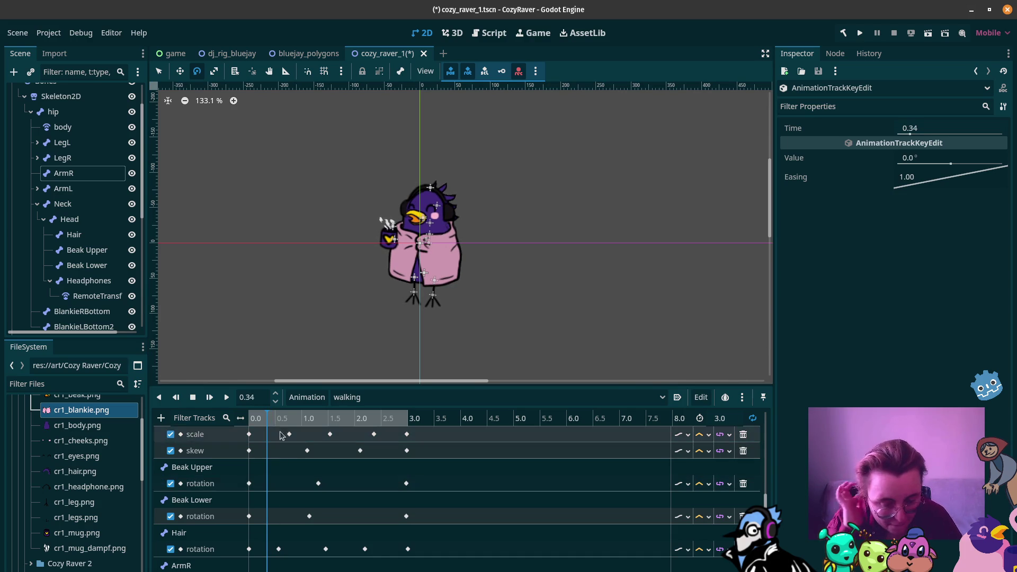
pyautogui.moveTo(269, 419); pyautogui.dragTo(279, 420)
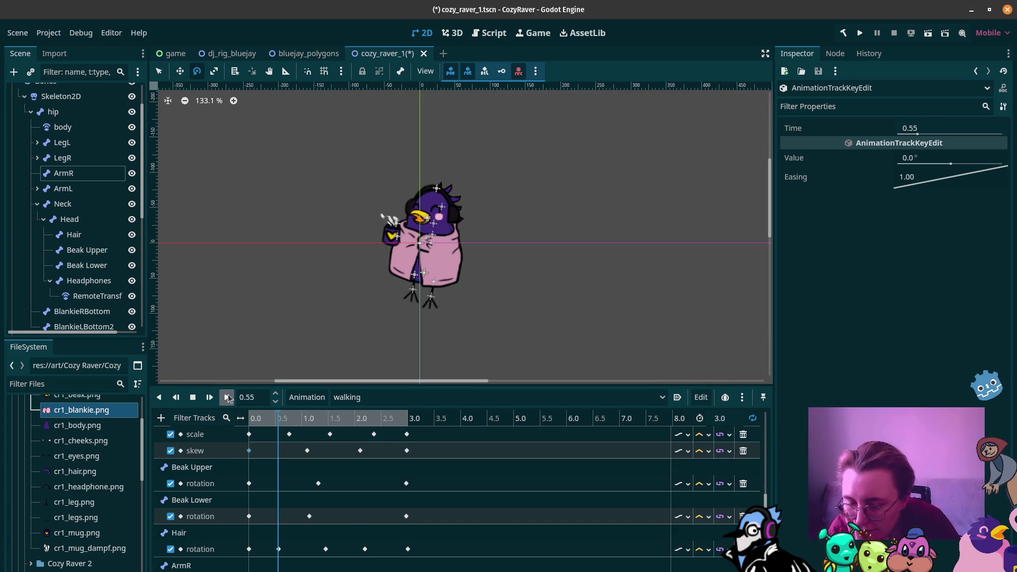
pyautogui.moveTo(281, 419)
pyautogui.mouseDown()
pyautogui.moveTo(354, 431)
pyautogui.moveTo(258, 427)
pyautogui.moveTo(359, 437)
pyautogui.mouseUp()
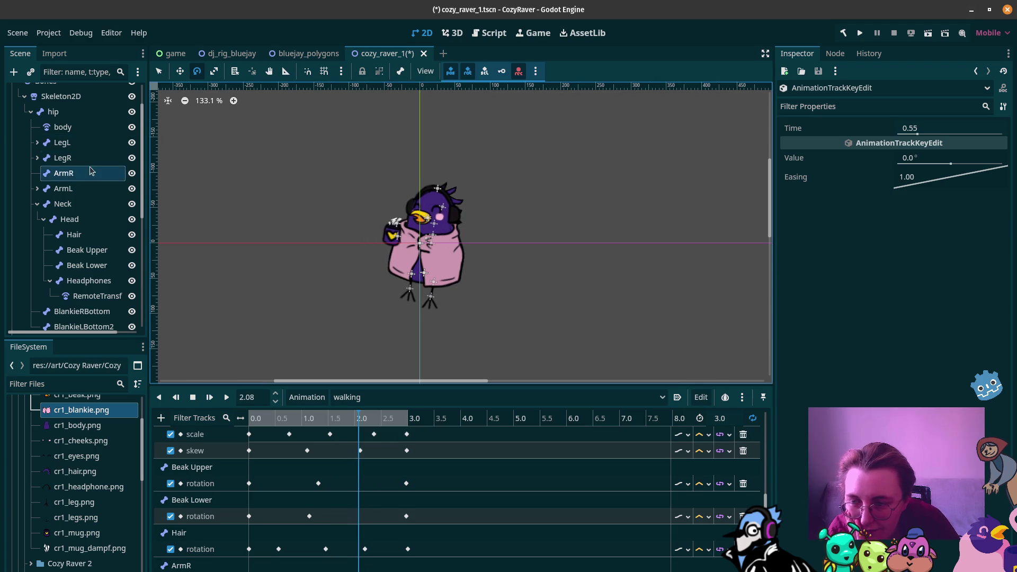
pyautogui.click(353, 234)
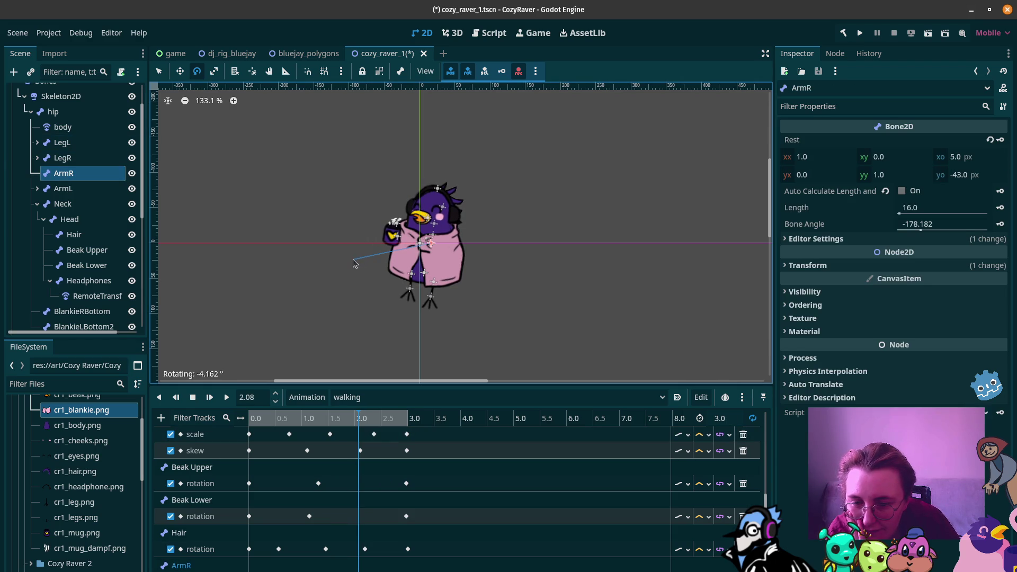
pyautogui.press('Escape')
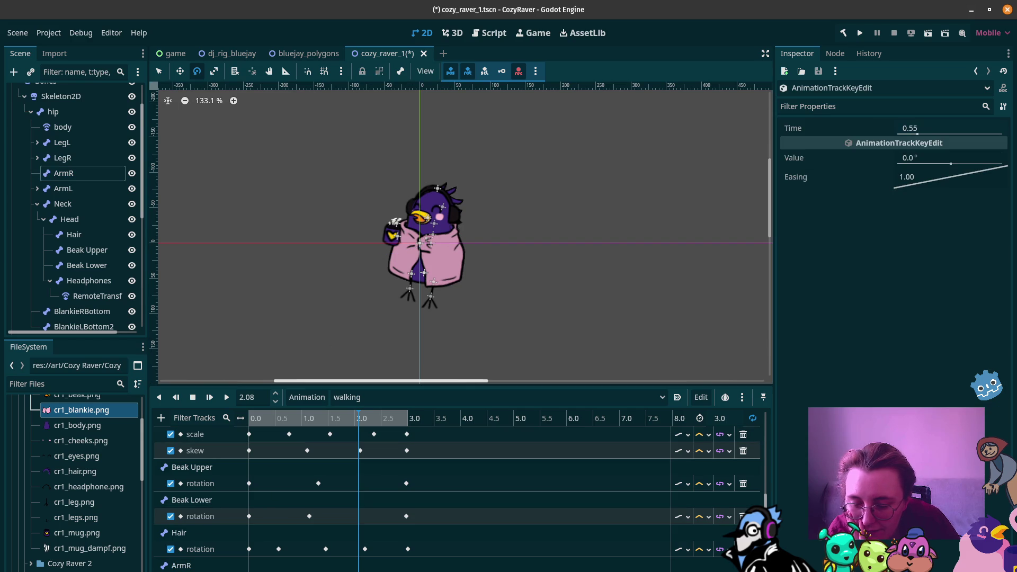
pyautogui.moveTo(359, 418); pyautogui.dragTo(367, 424)
pyautogui.click(365, 549)
pyautogui.click(216, 397)
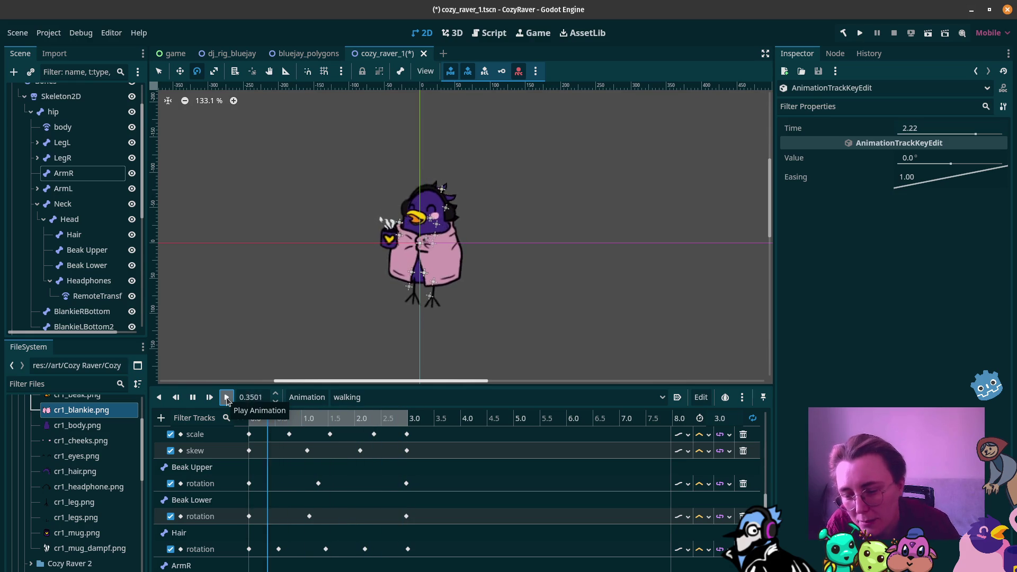
pyautogui.click(193, 397)
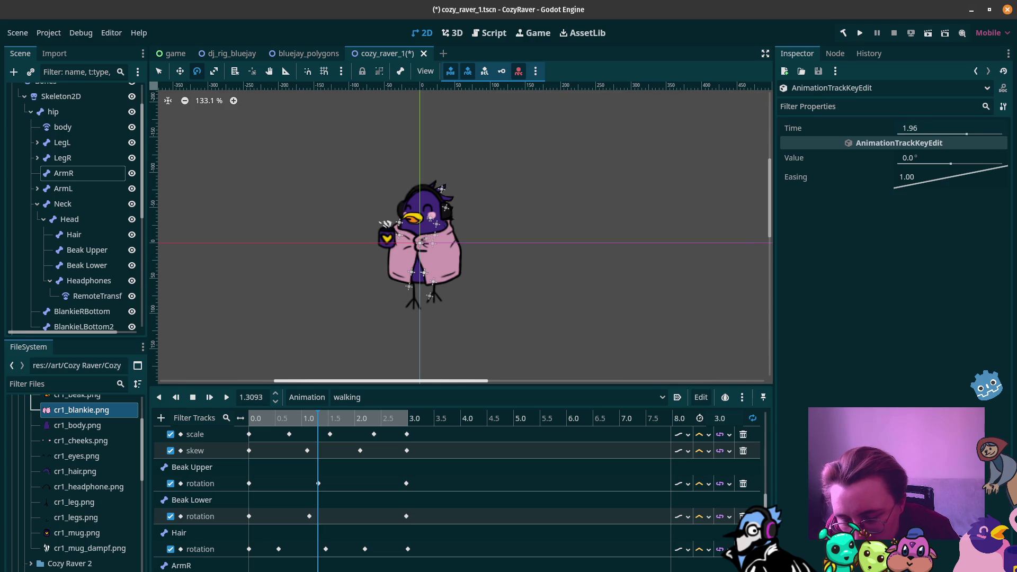
pyautogui.click(226, 397)
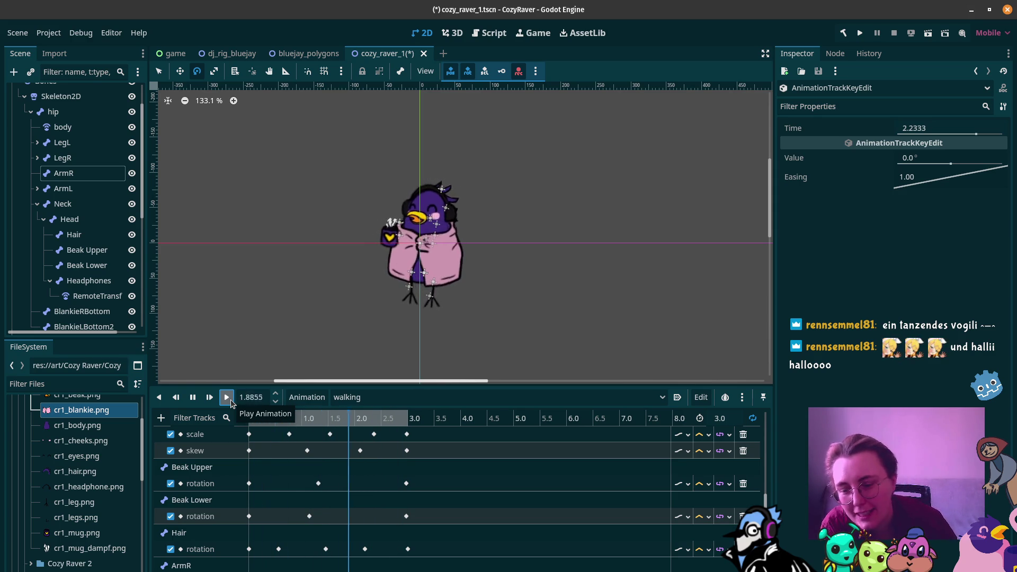
pyautogui.click(320, 484)
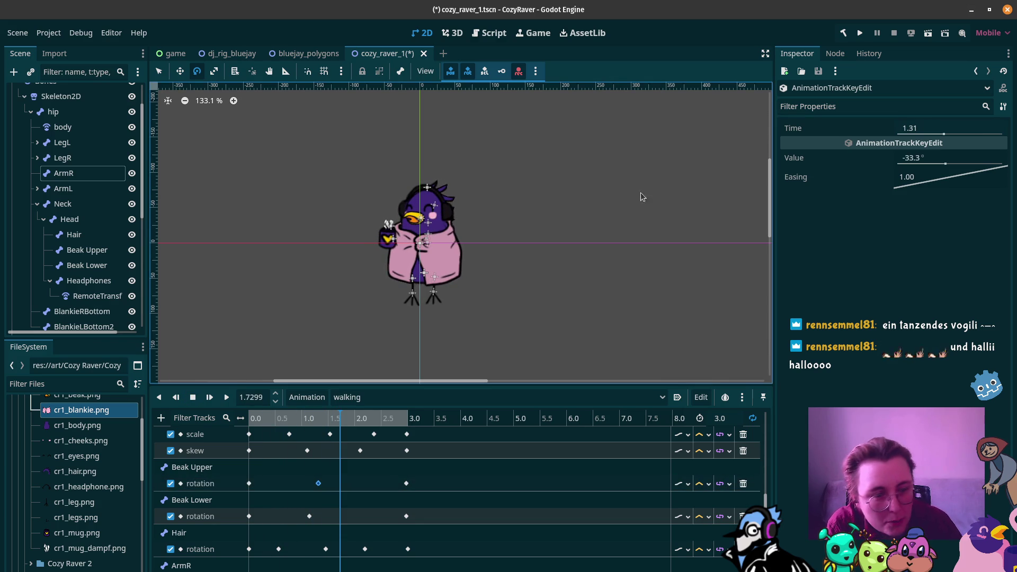
# Set the Beak Upper key at 1.31 s to -20° and replay the walk
pyautogui.click(929, 157)
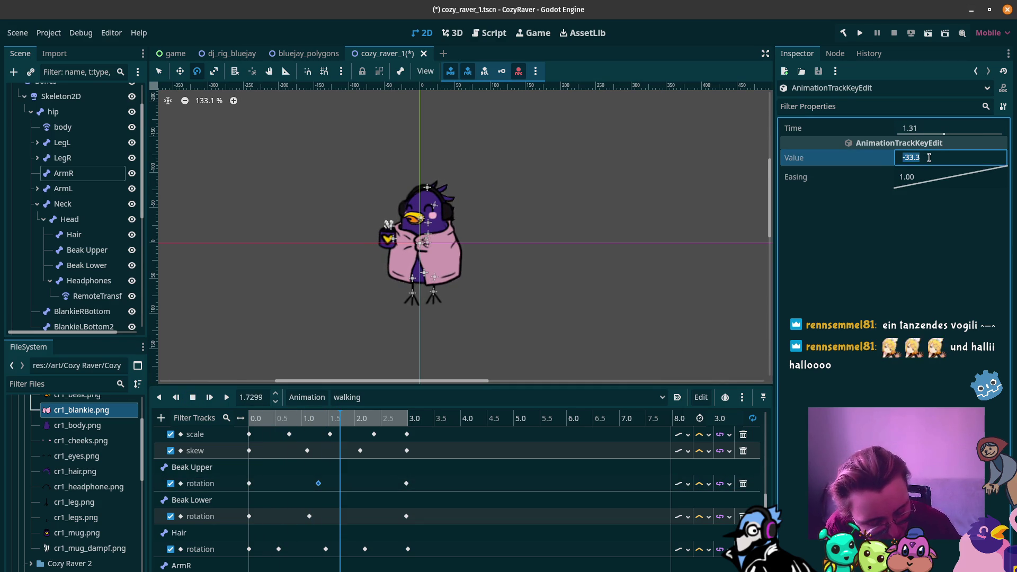
pyautogui.write('-20')
pyautogui.press('Return')
pyautogui.click(226, 397)
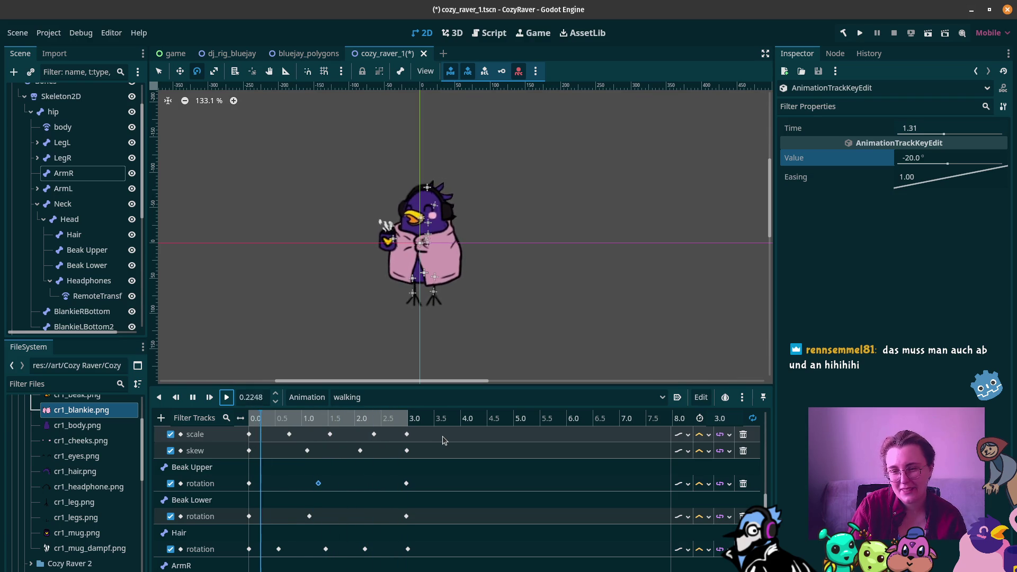
# Pause the walking animation preview, leaving it at 0.5415 s
pyautogui.click(519, 72)
pyautogui.press('s')
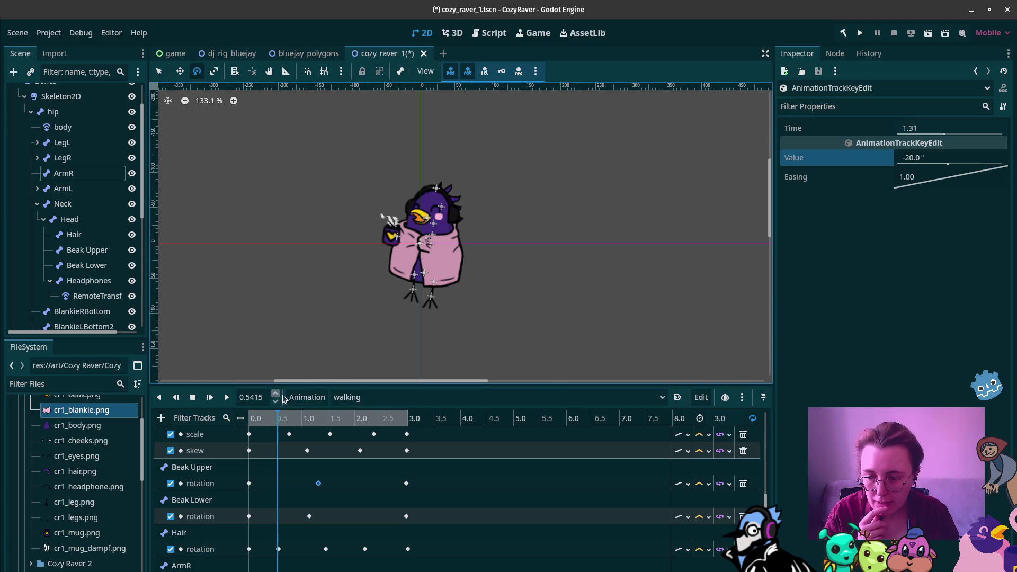
# Create a new animation named 'dancing'
pyautogui.click(307, 397)
pyautogui.click(314, 412)
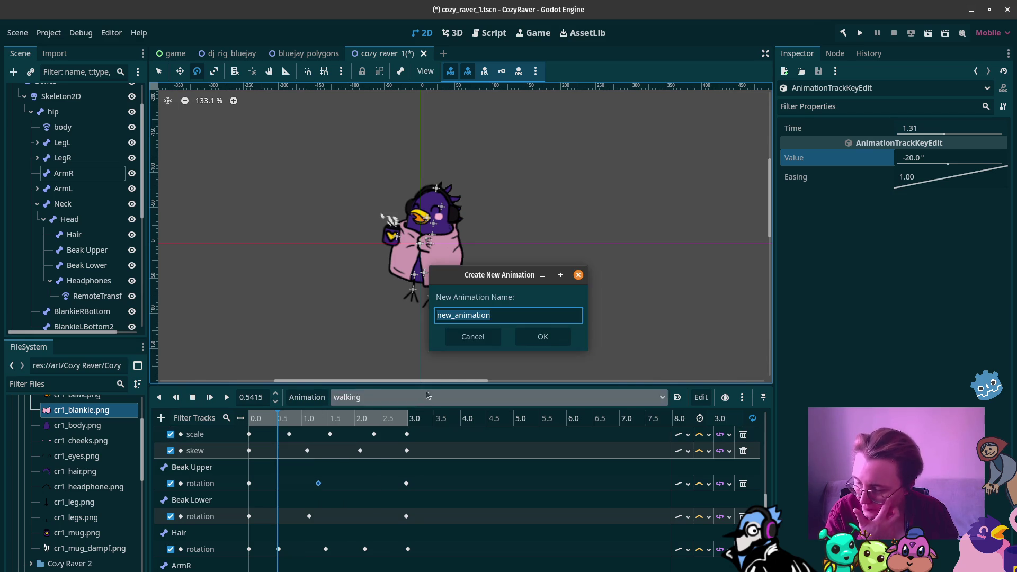
pyautogui.write('dancing')
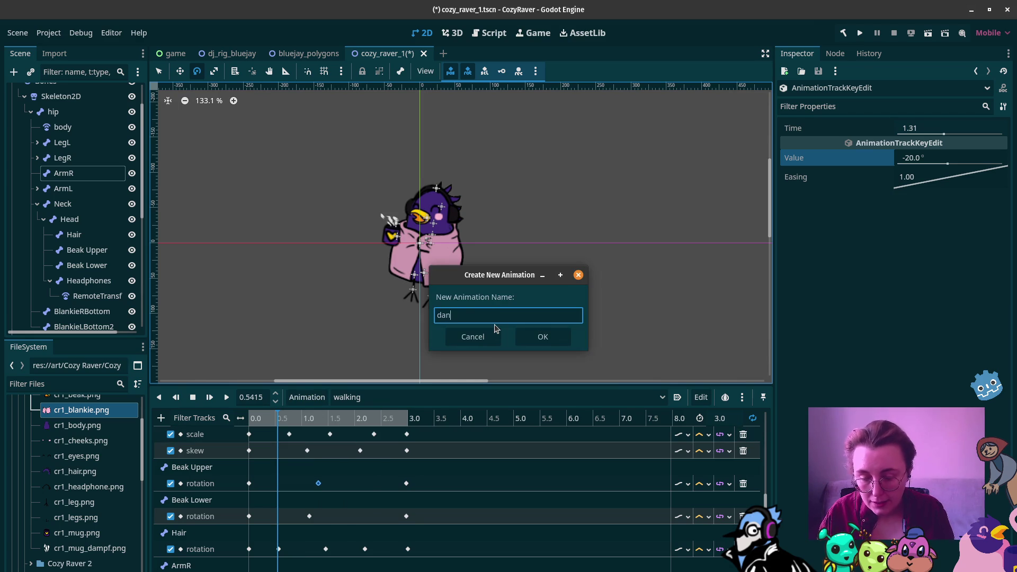
pyautogui.press('Return')
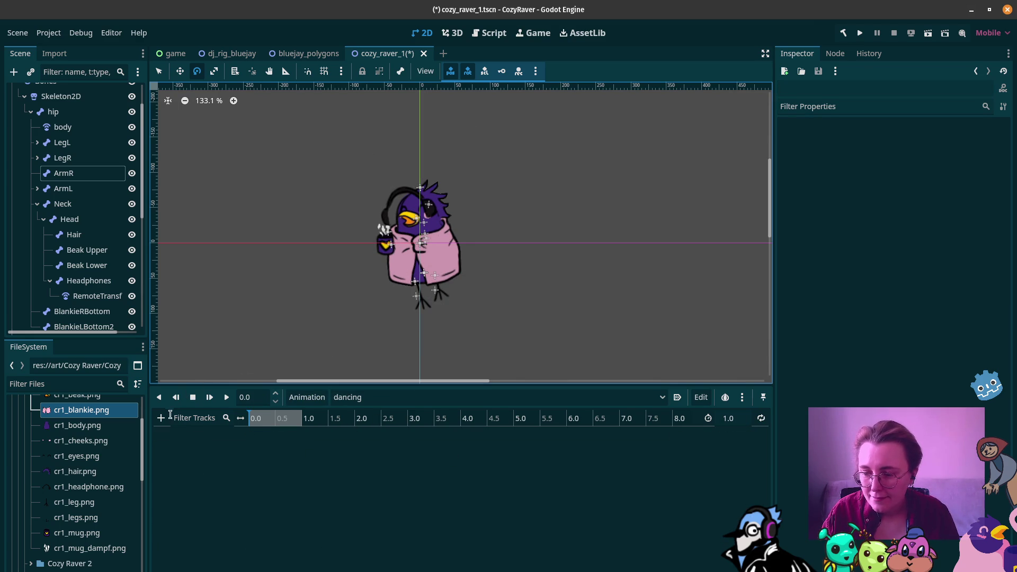
# Add a hip position track and set the animation length to 2 seconds
pyautogui.click(160, 417)
pyautogui.click(193, 434)
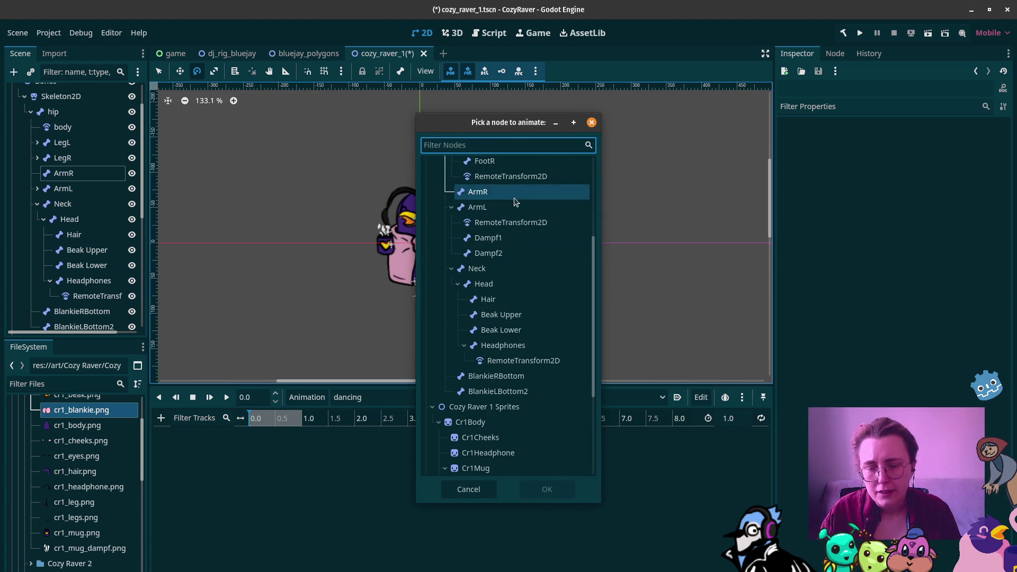
pyautogui.scroll(5, 517, 201)
pyautogui.click(517, 226)
pyautogui.click(546, 488)
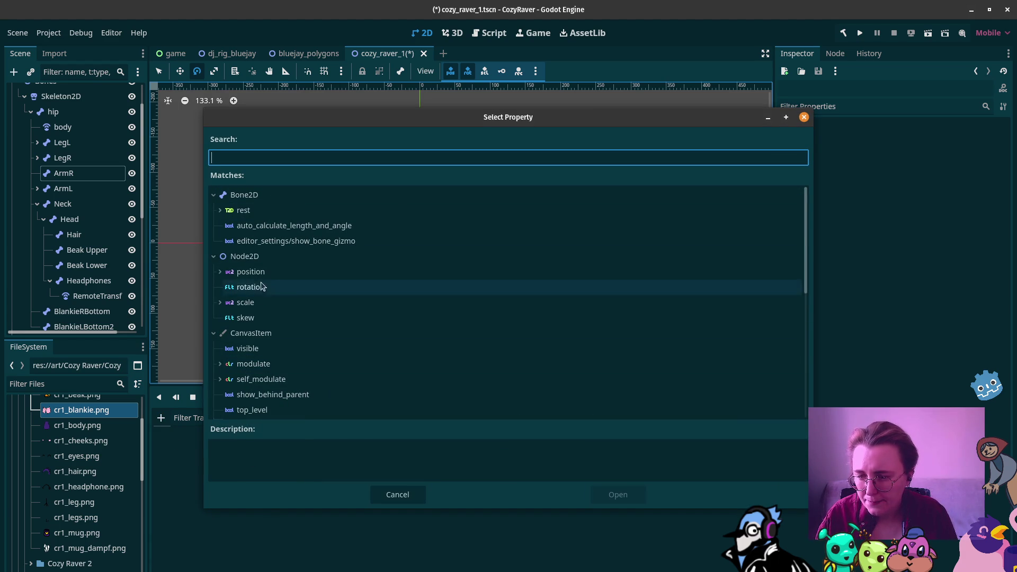
pyautogui.click(263, 273)
pyautogui.click(615, 494)
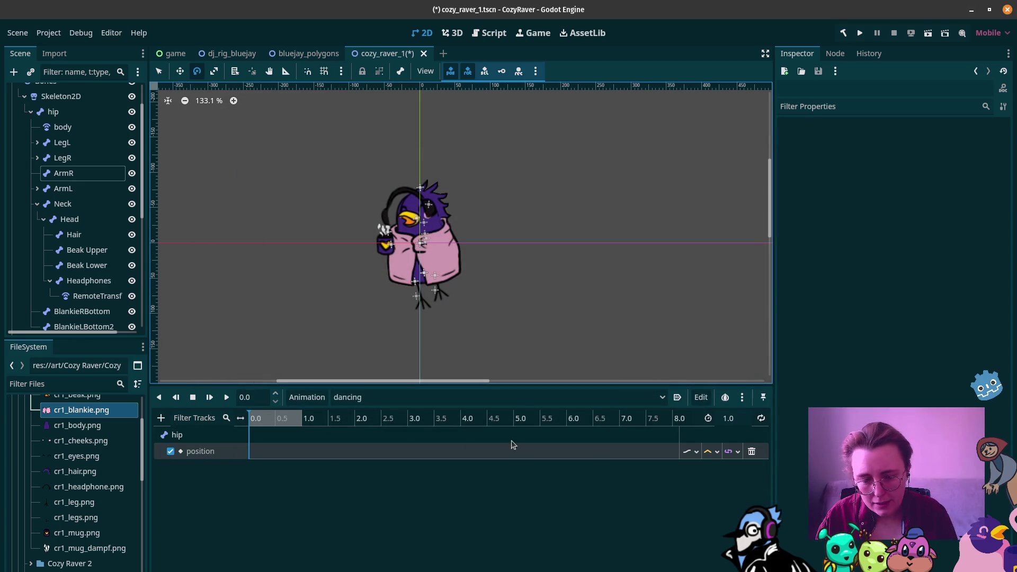
pyautogui.click(740, 417)
pyautogui.write('2')
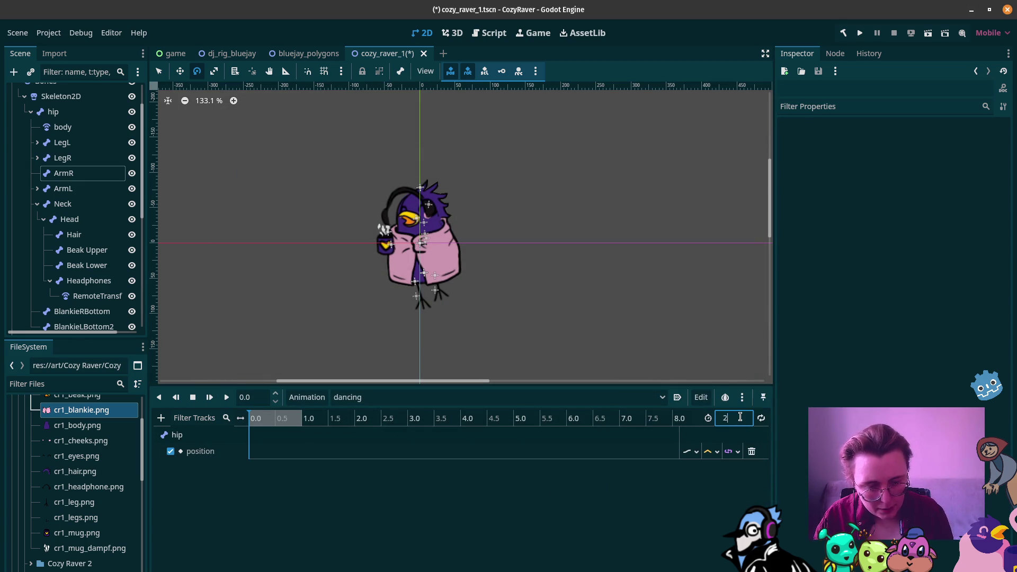
pyautogui.press('Return')
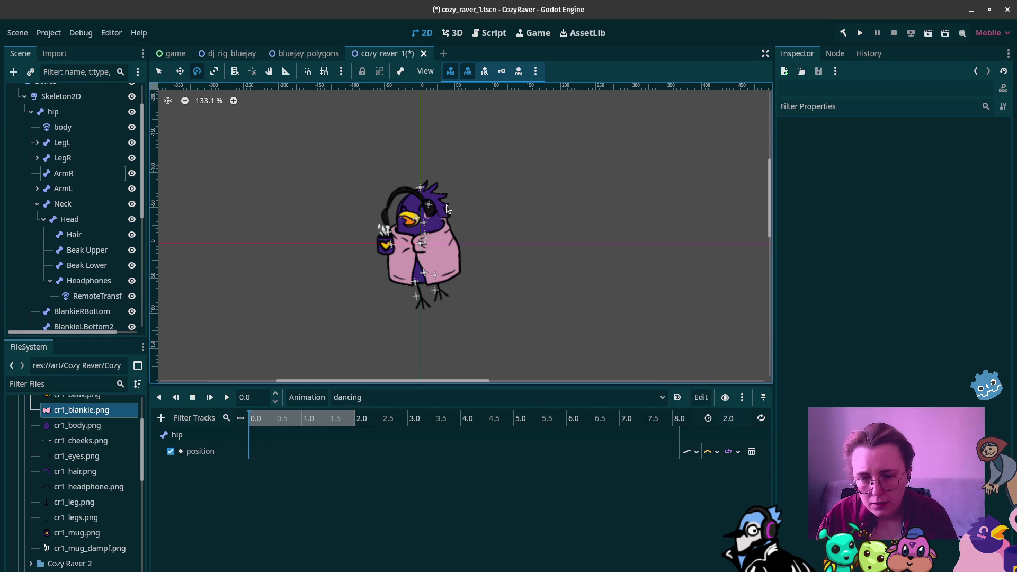
# Select the Head bone to inspect its properties
pyautogui.click(100, 281)
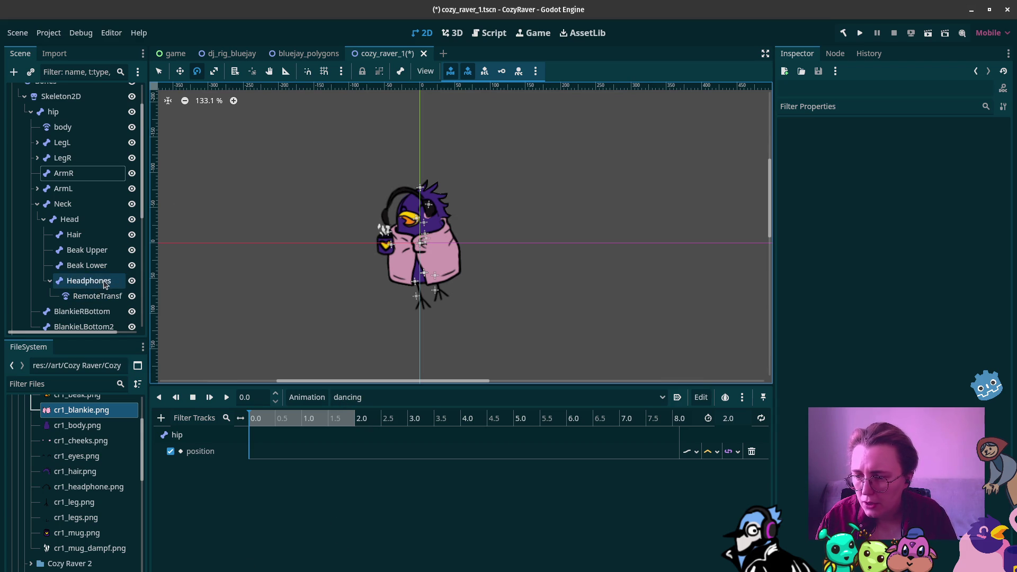
pyautogui.click(98, 222)
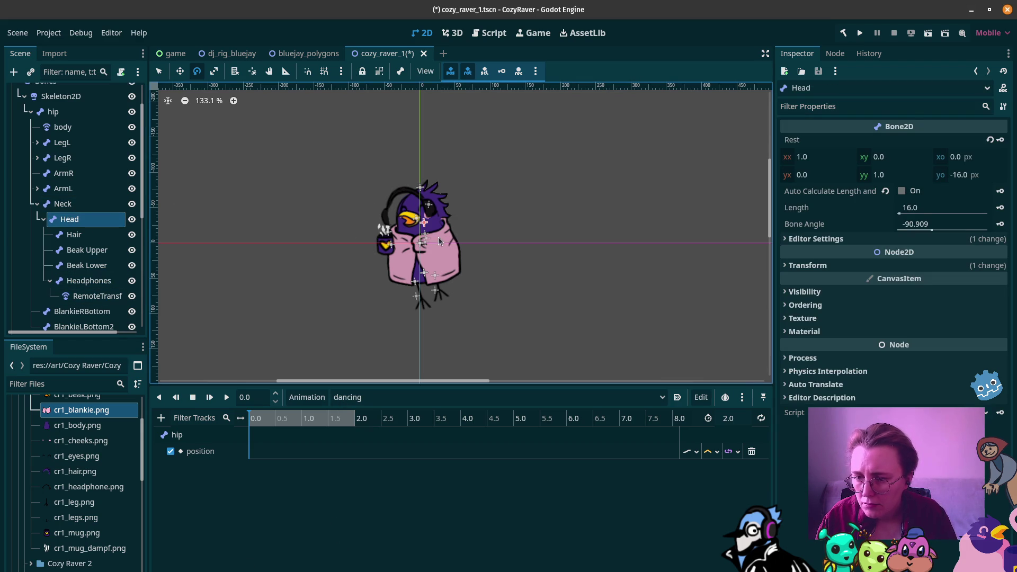
pyautogui.click(379, 399)
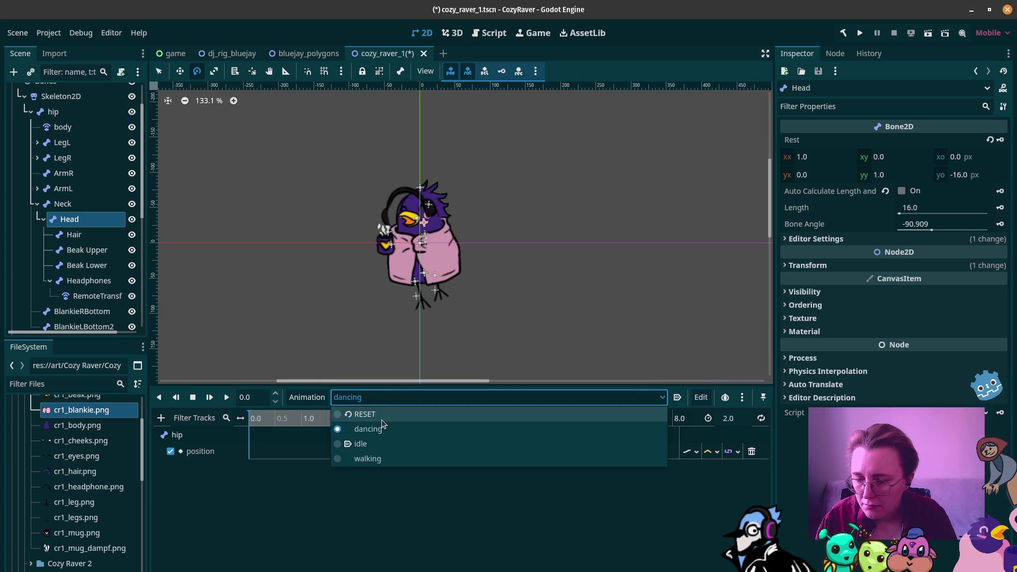
pyautogui.click(384, 418)
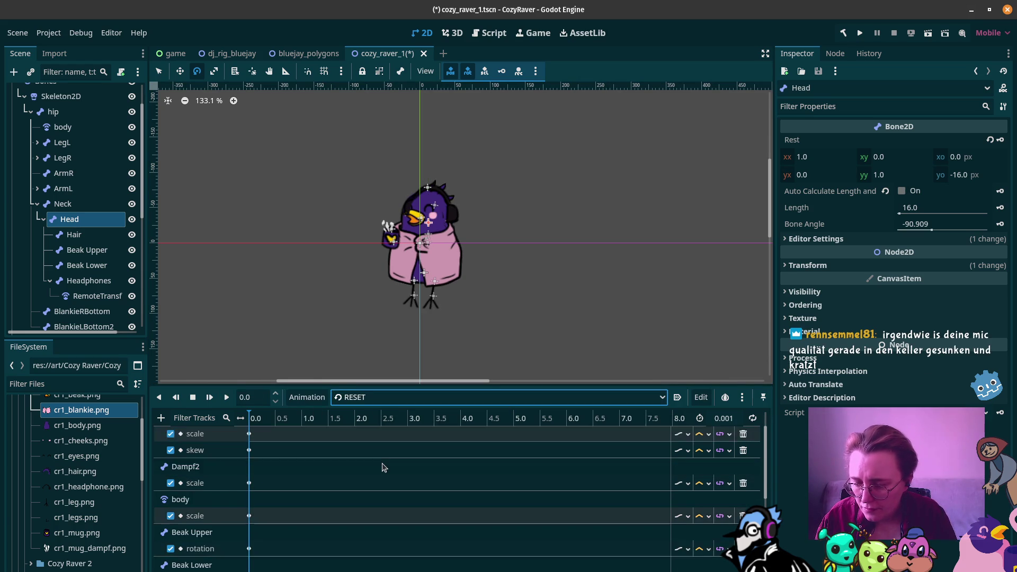
pyautogui.scroll(-5, 382, 463)
pyautogui.scroll(3, 383, 463)
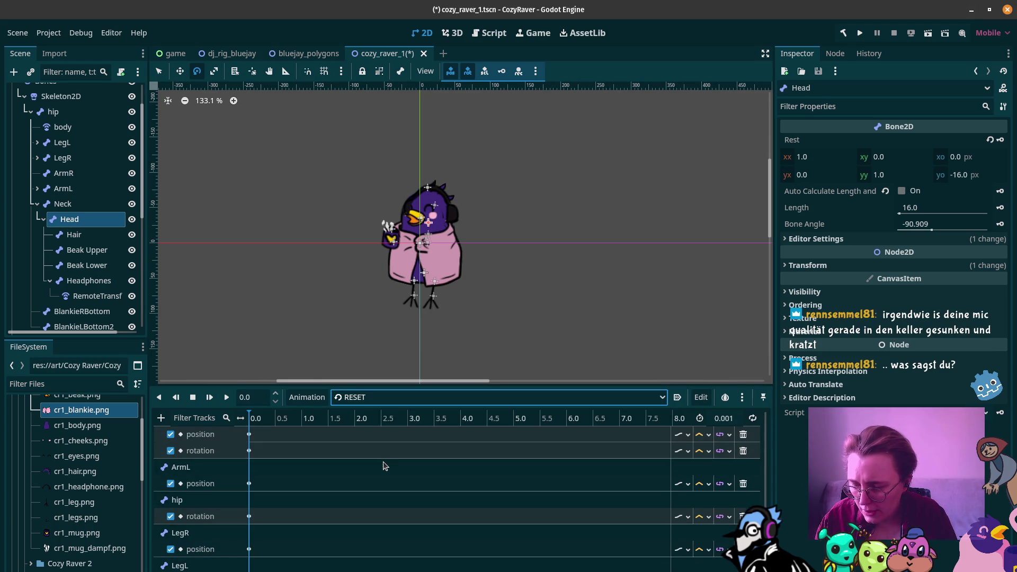
pyautogui.click(399, 401)
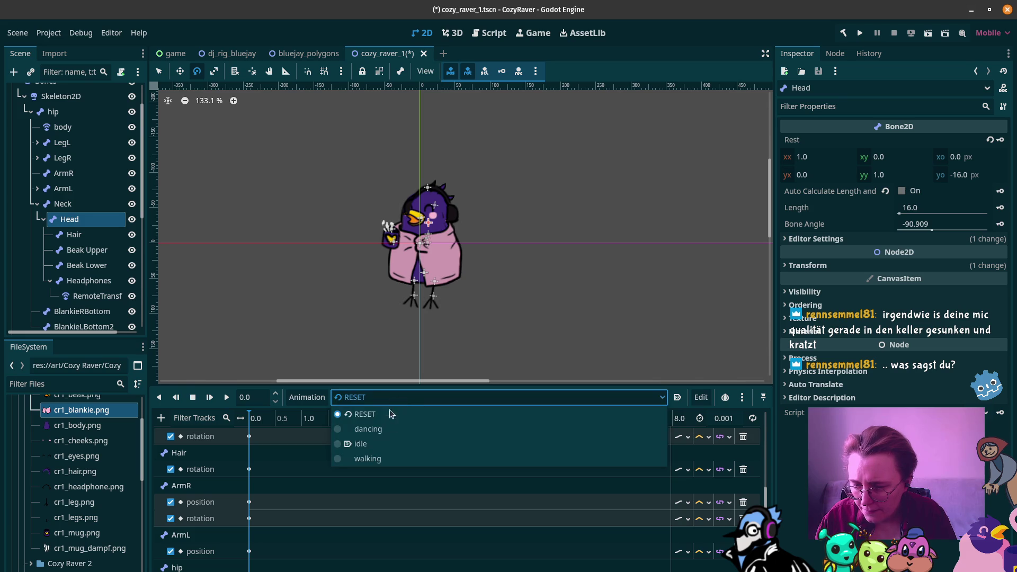
pyautogui.click(383, 434)
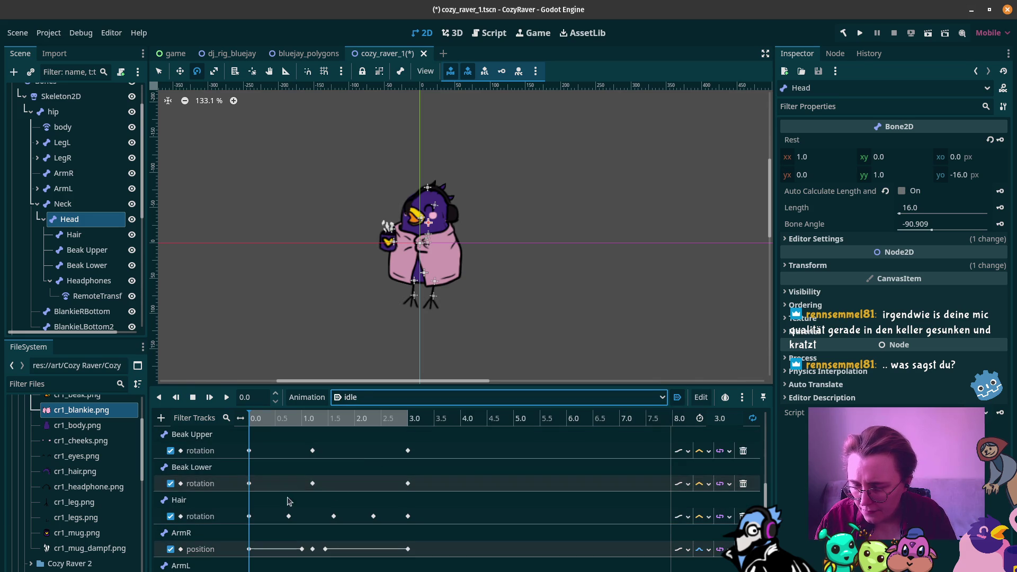
pyautogui.scroll(3, 288, 493)
pyautogui.click(692, 401)
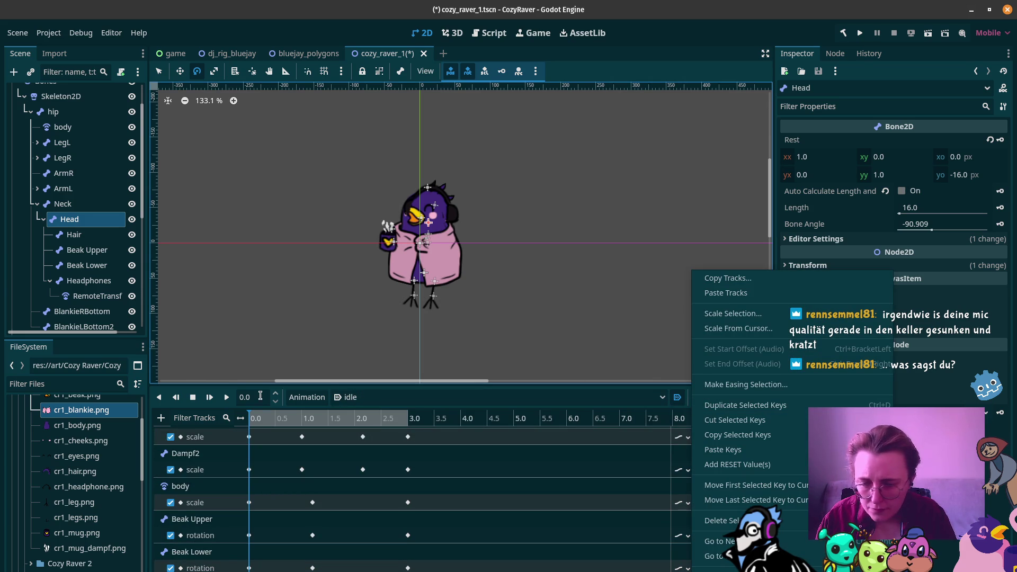
pyautogui.click(743, 398)
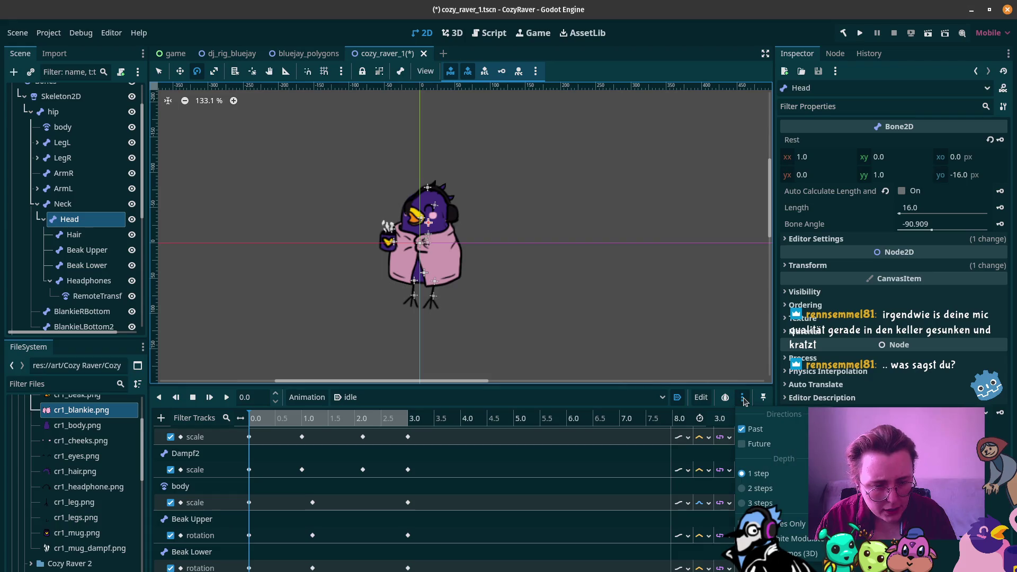
pyautogui.click(743, 398)
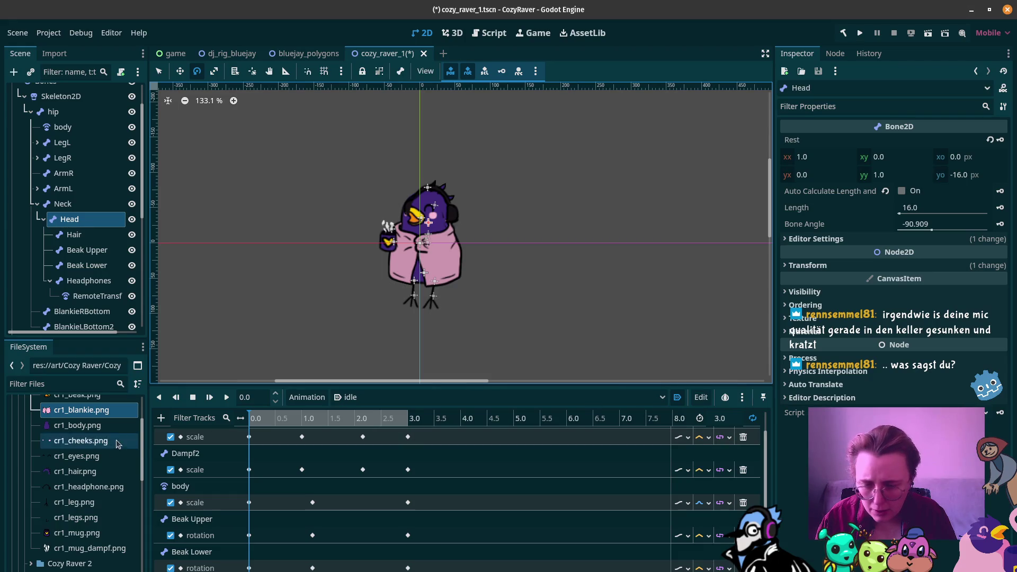
pyautogui.scroll(-3, 200, 465)
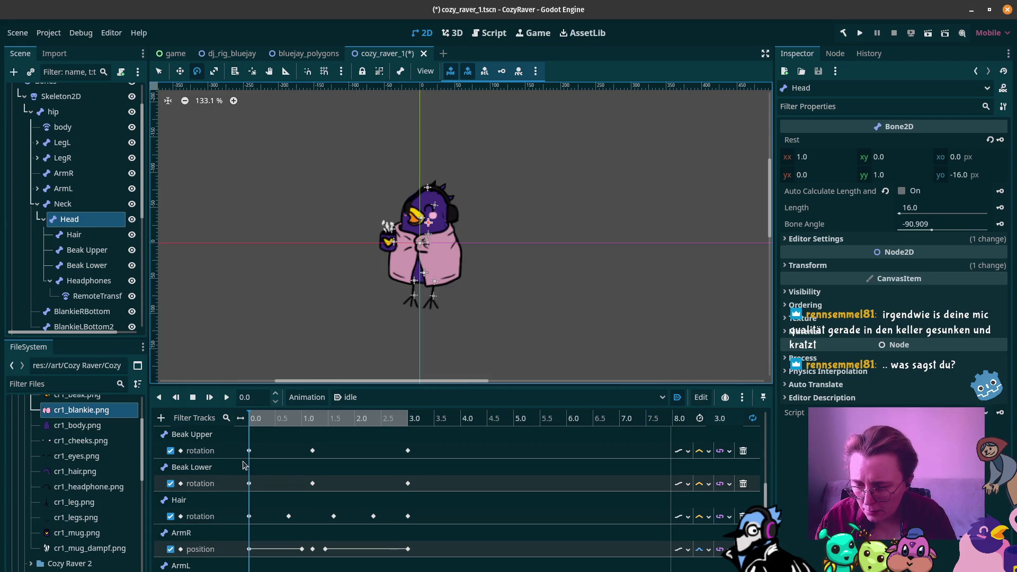
pyautogui.scroll(3, 243, 464)
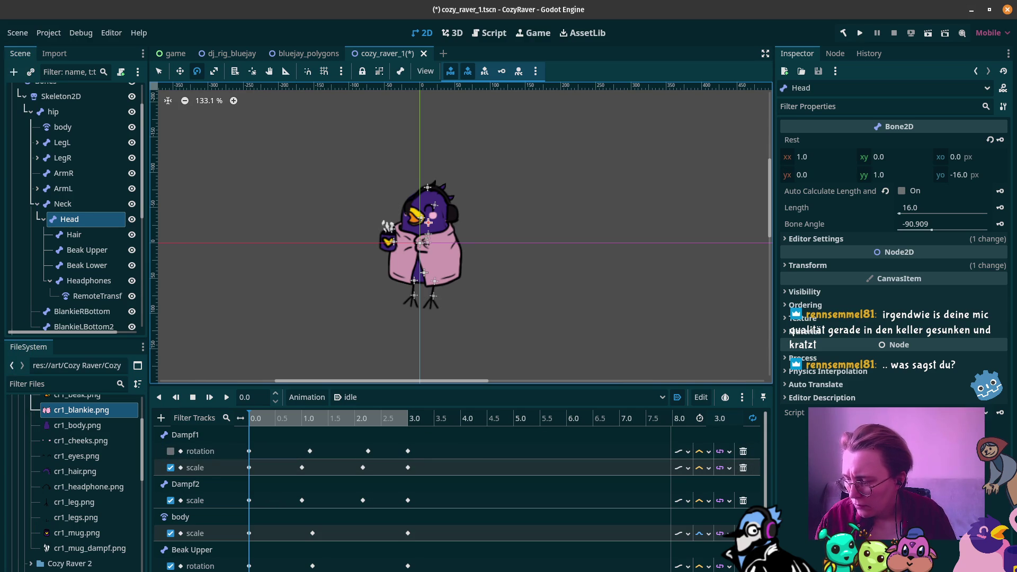
pyautogui.moveTo(1, 297)
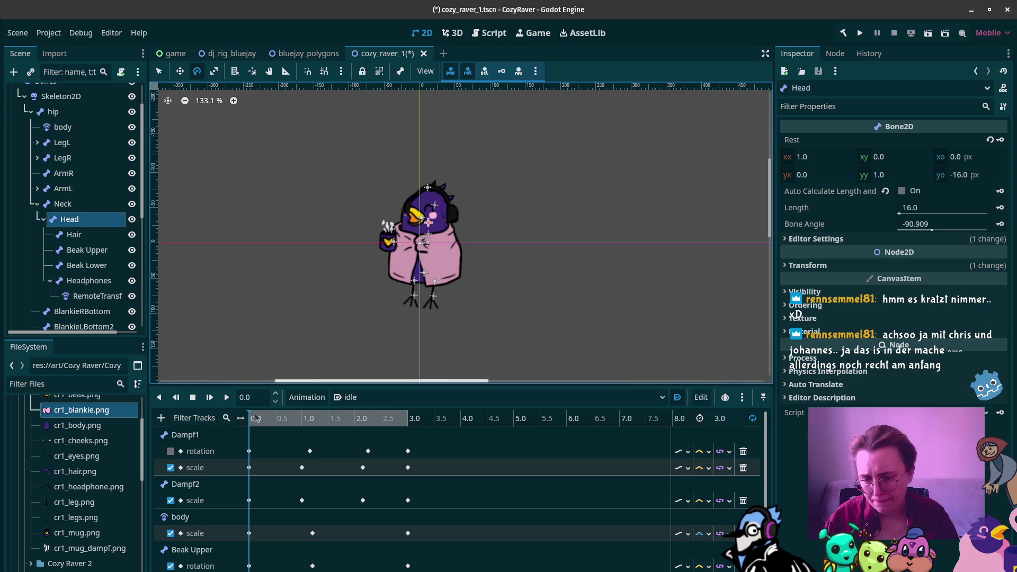
# Delete the disabled Dampf1 rotation track, leaving Dampf1 with only its scale track
pyautogui.click(657, 449)
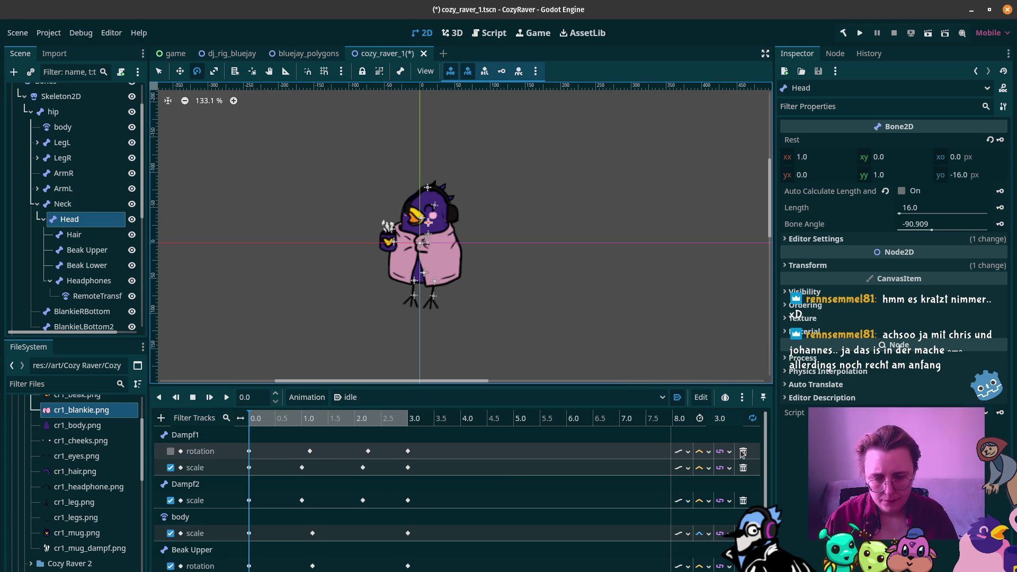
pyautogui.click(742, 451)
pyautogui.scroll(-1, 223, 450)
pyautogui.scroll(1, 211, 451)
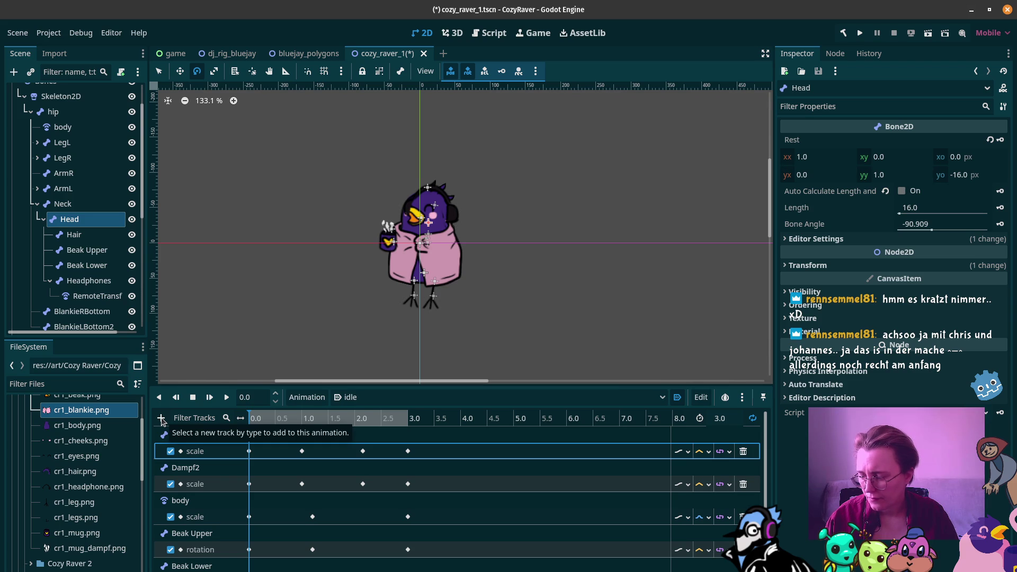
pyautogui.scroll(-4, 354, 500)
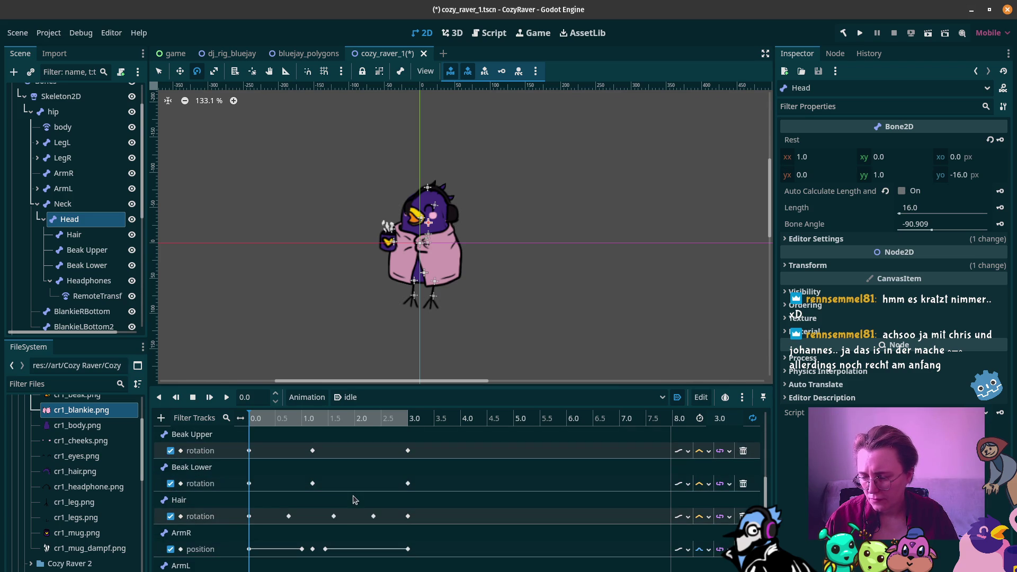
pyautogui.scroll(1, 354, 500)
pyautogui.click(417, 399)
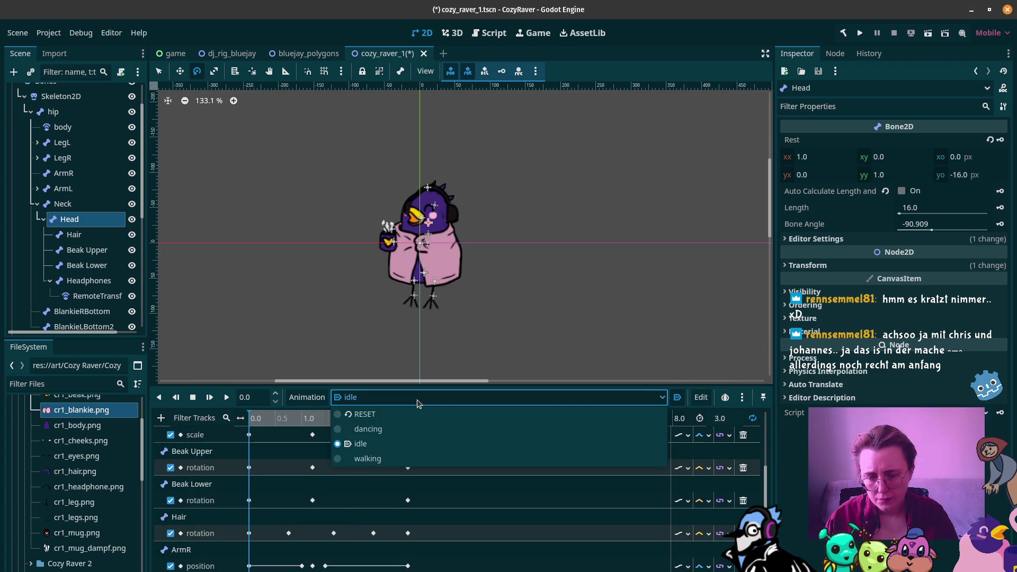
pyautogui.click(368, 458)
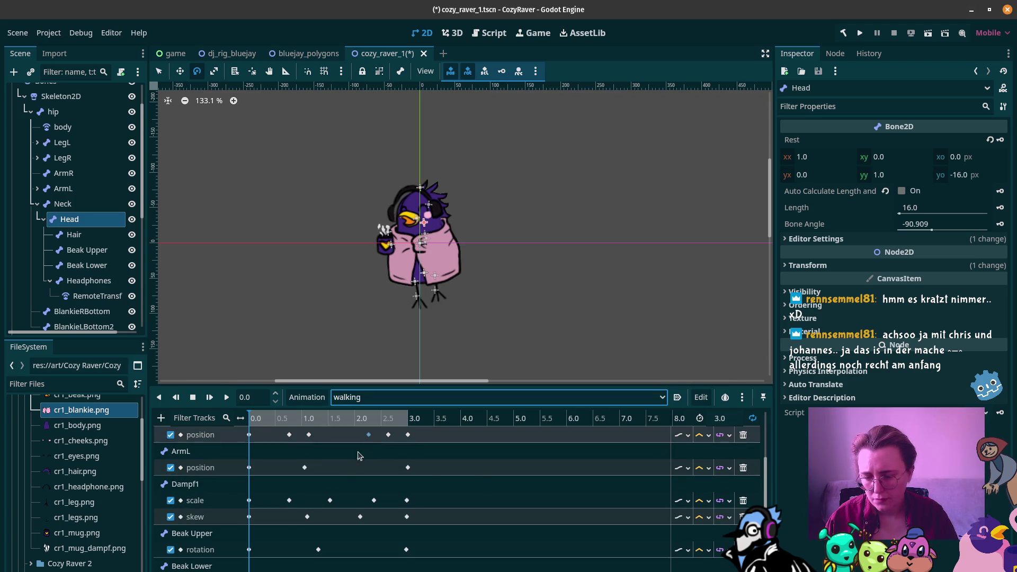
pyautogui.scroll(4, 275, 527)
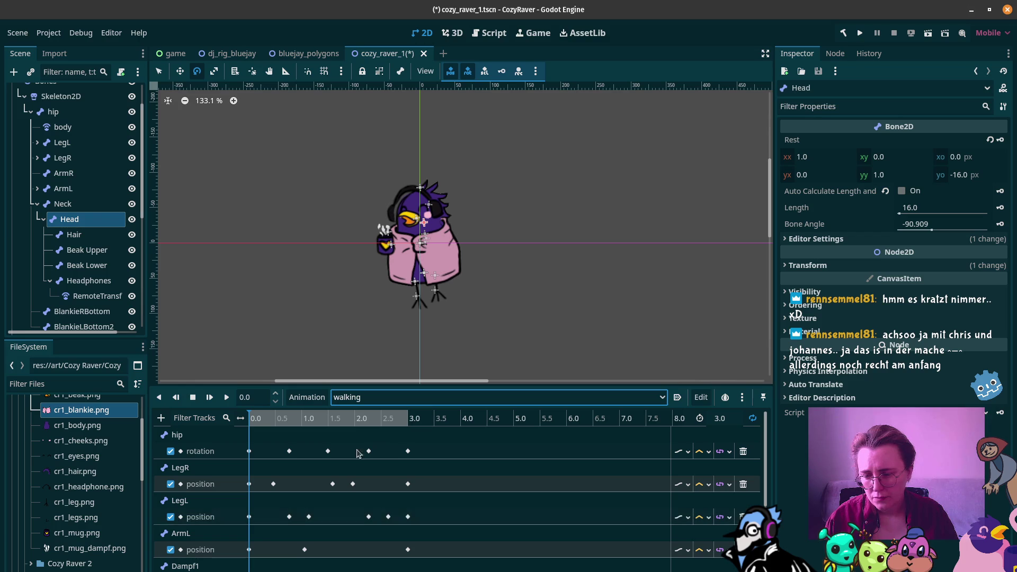
pyautogui.click(440, 397)
pyautogui.click(410, 427)
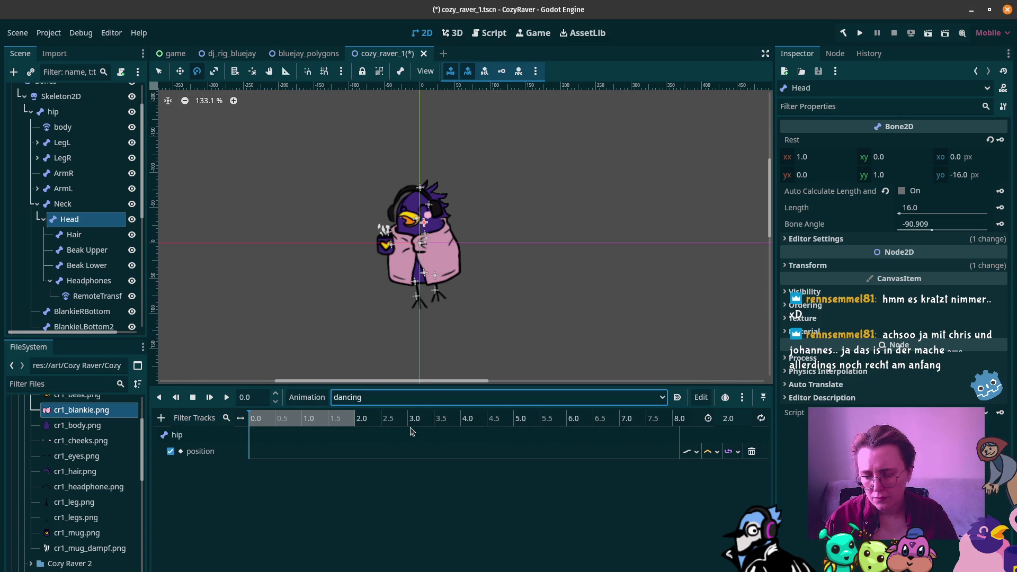
pyautogui.click(418, 399)
pyautogui.click(378, 457)
pyautogui.click(400, 397)
pyautogui.click(370, 444)
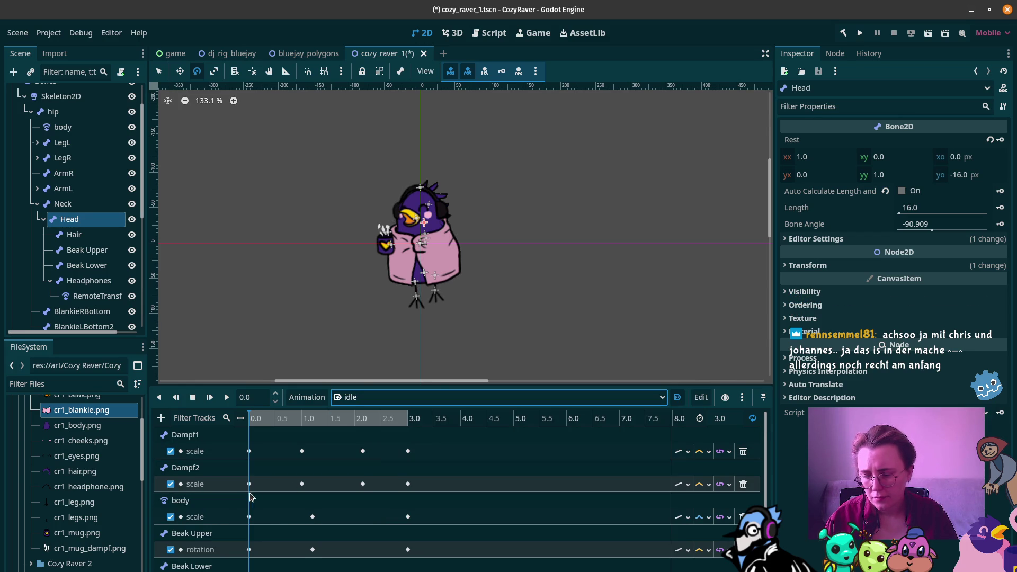
pyautogui.scroll(-2, 240, 491)
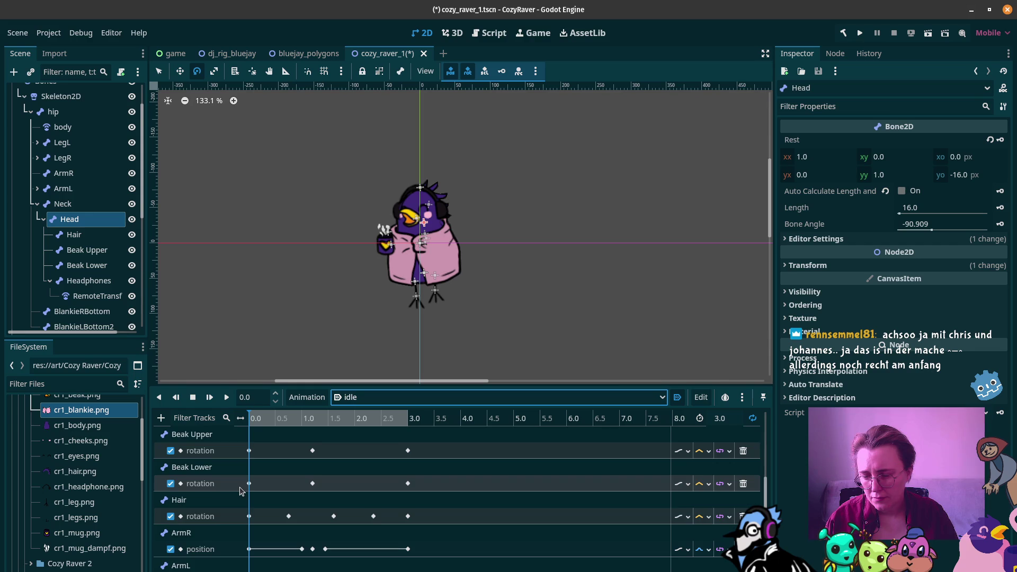
pyautogui.scroll(3, 240, 490)
pyautogui.scroll(1, 239, 490)
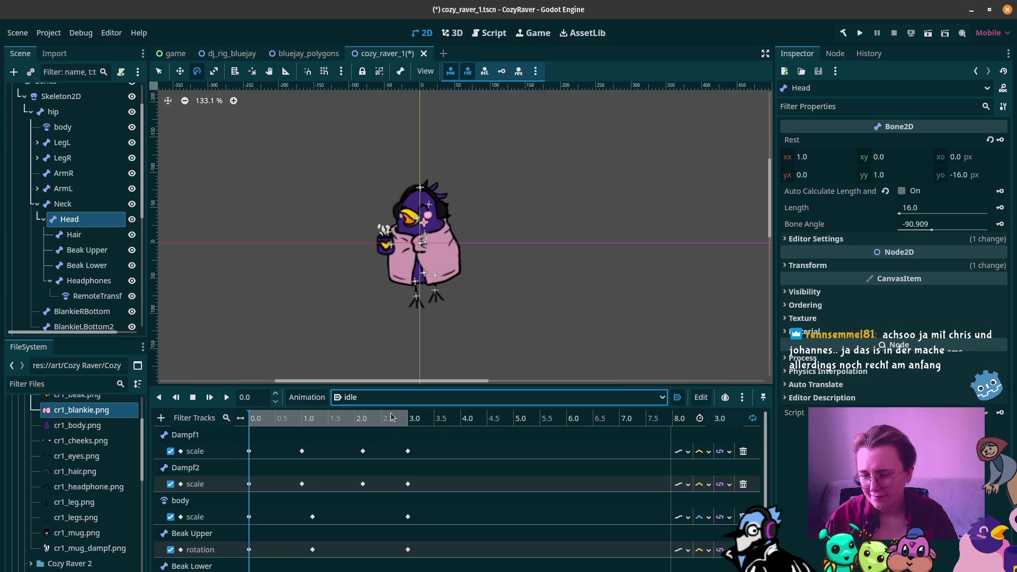
pyautogui.scroll(-2, 205, 506)
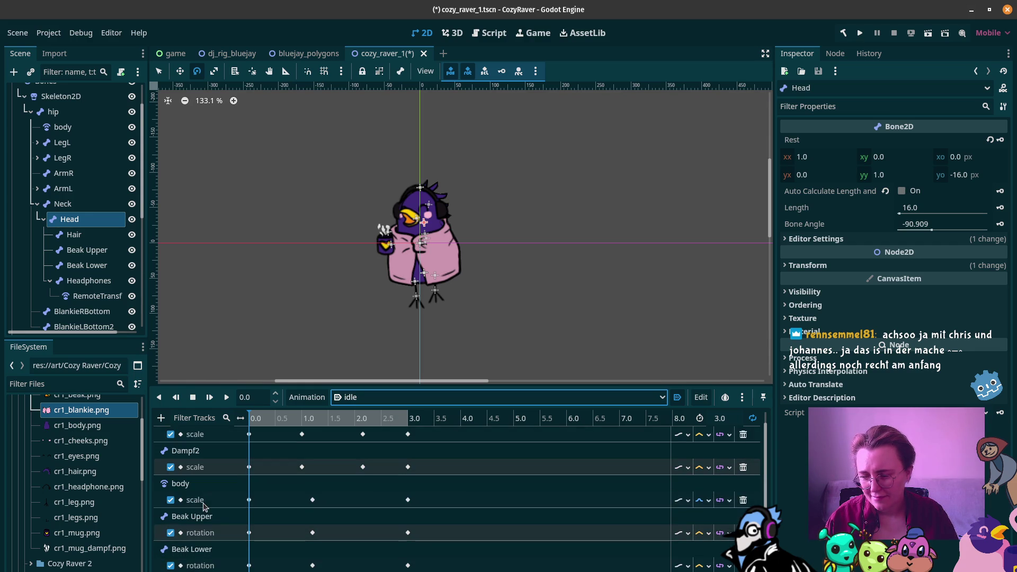
# Store the Hair rotation as a RESET value, then show the RESET animation in the timeline
pyautogui.scroll(-1, 206, 506)
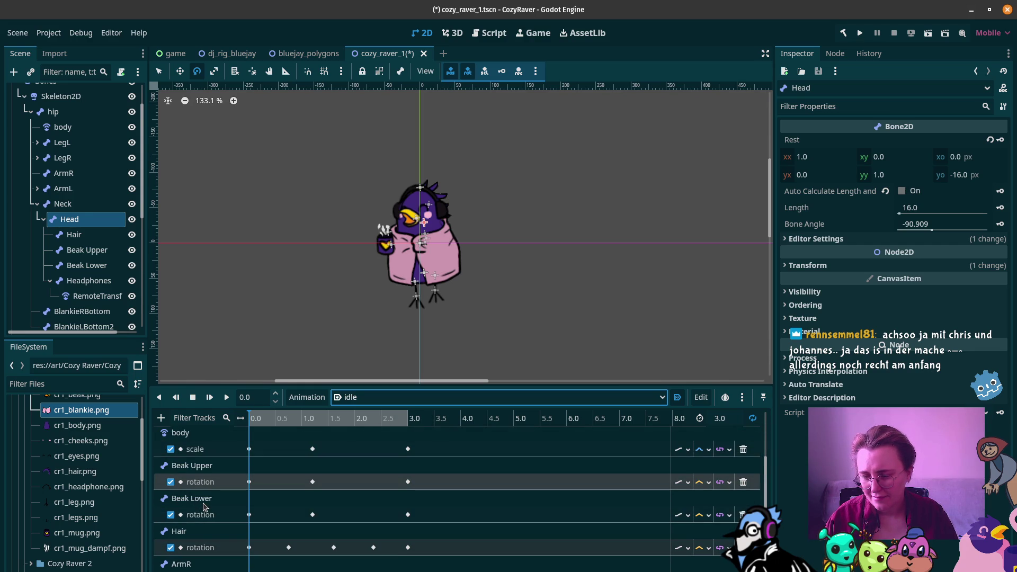
pyautogui.click(232, 551)
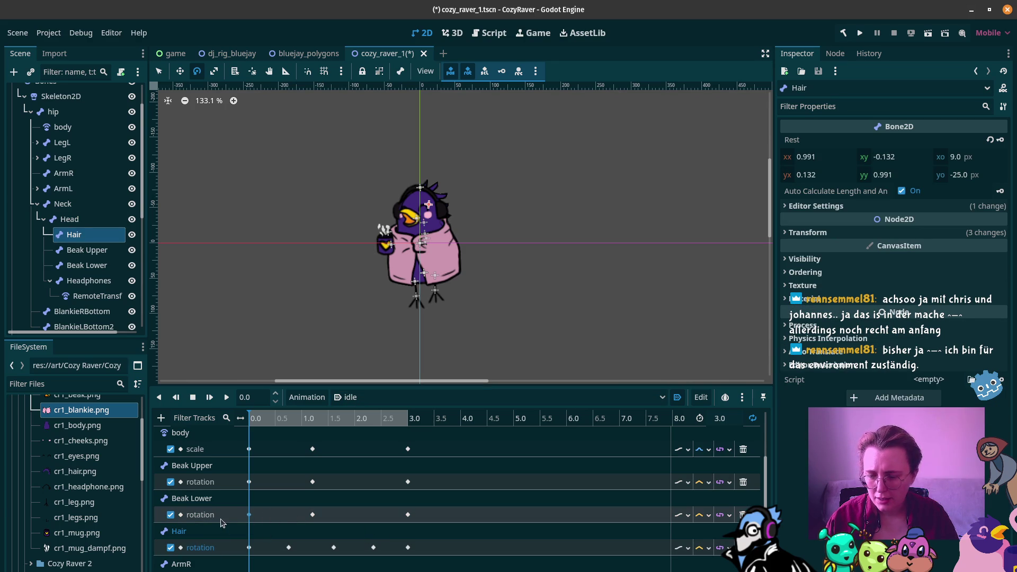
pyautogui.click(709, 400)
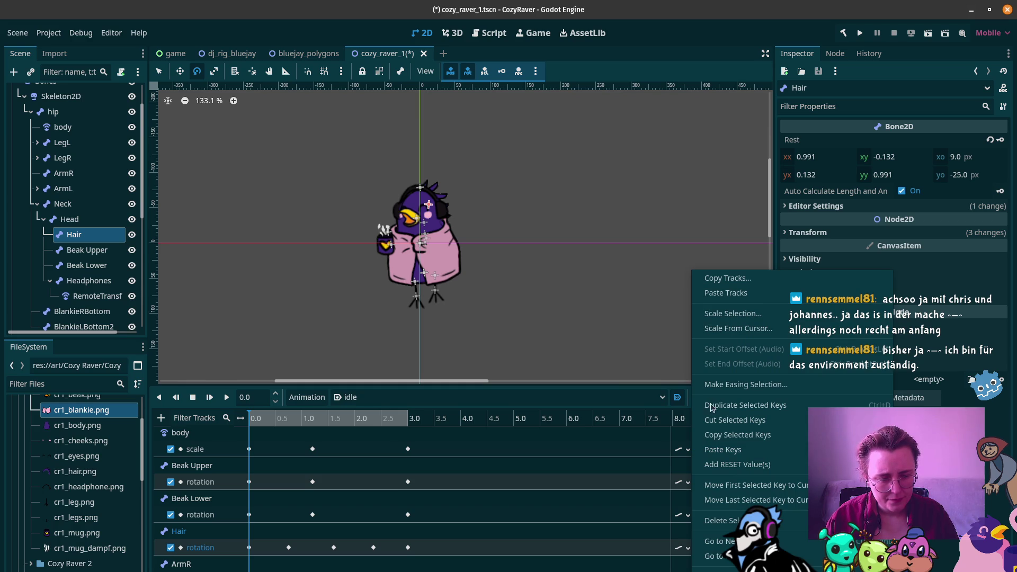
pyautogui.click(736, 464)
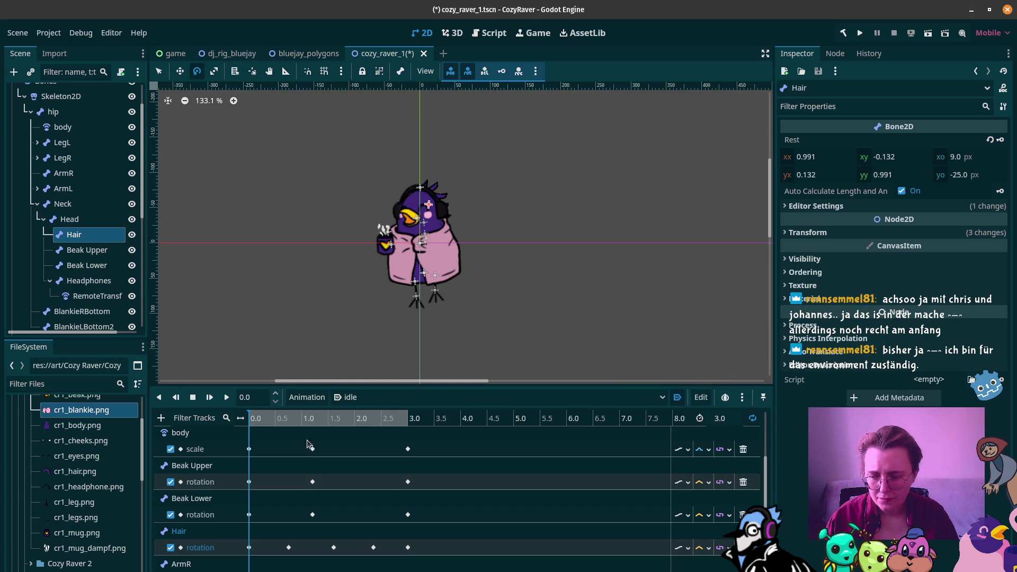
pyautogui.click(377, 397)
pyautogui.click(380, 412)
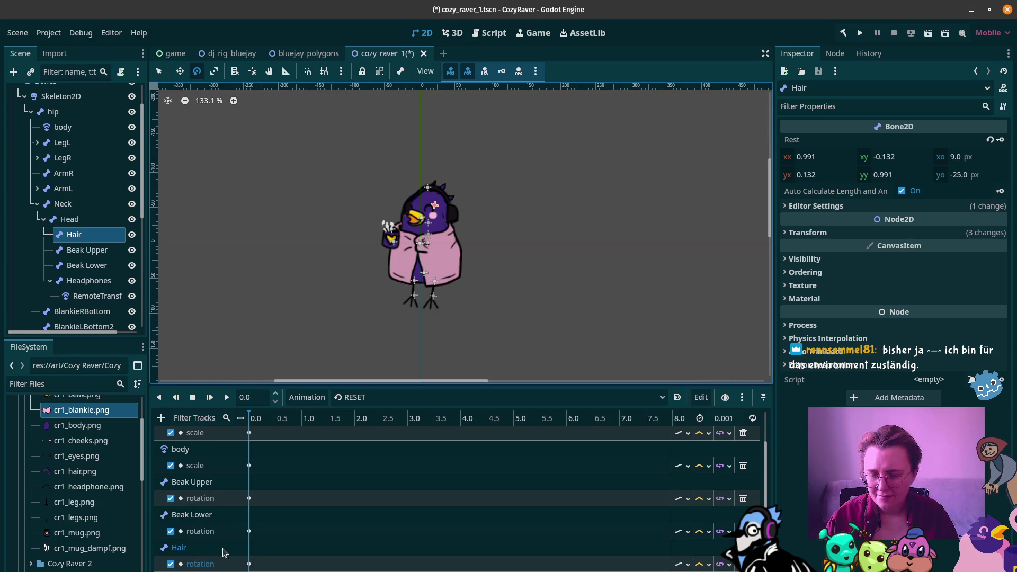
# Check the Hair rotation key's value, then select the Headphones bone in move mode
pyautogui.click(249, 565)
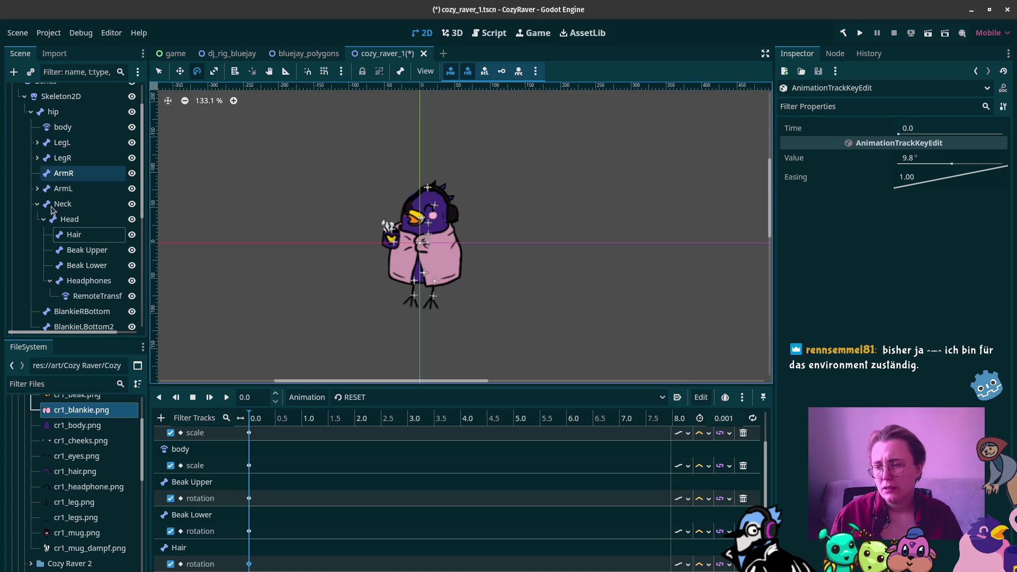
pyautogui.click(89, 281)
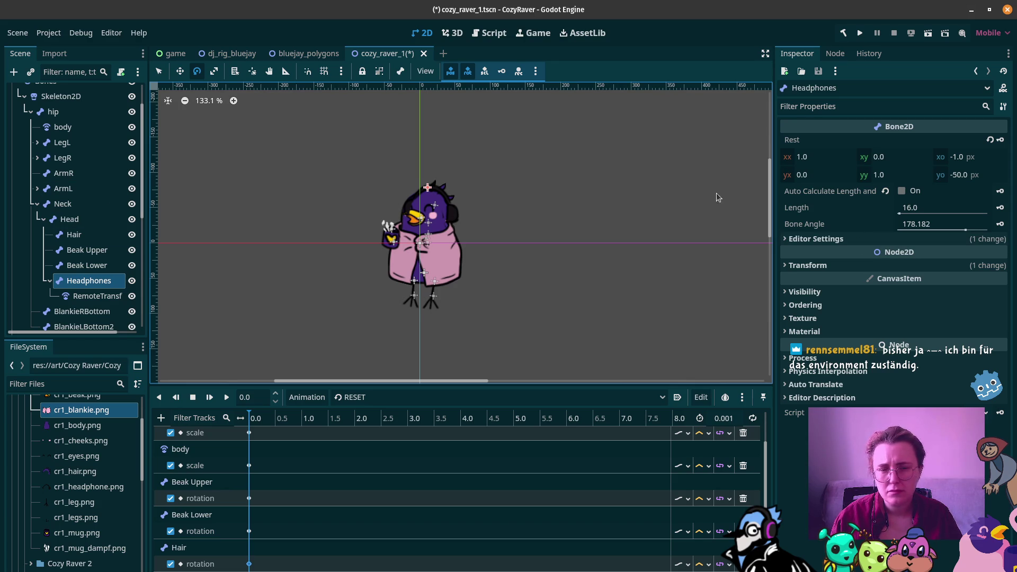
pyautogui.click(180, 72)
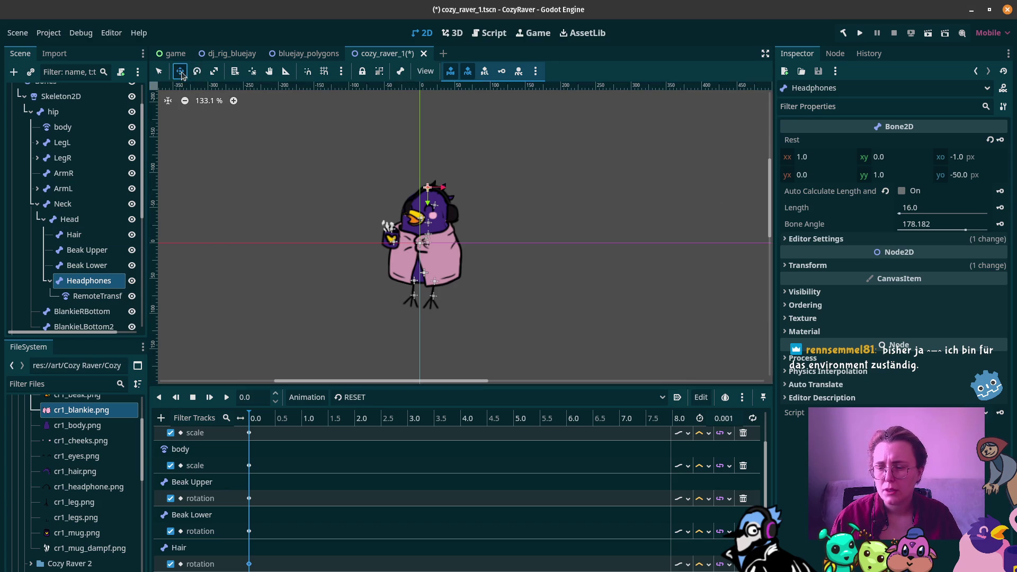
pyautogui.scroll(-3, 402, 458)
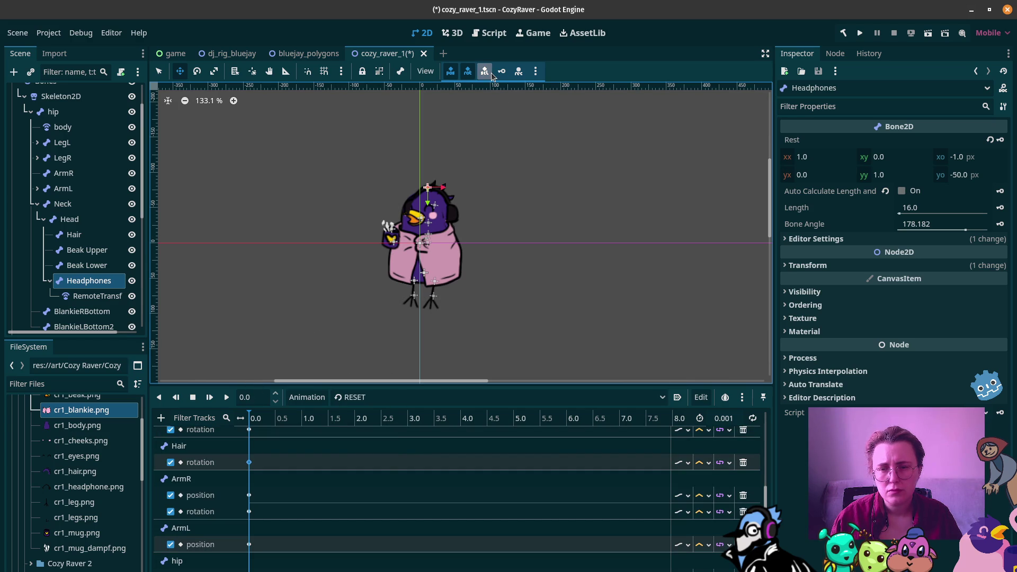
# Reset all of Skeleton2D's bones to their rest pose
pyautogui.click(64, 101)
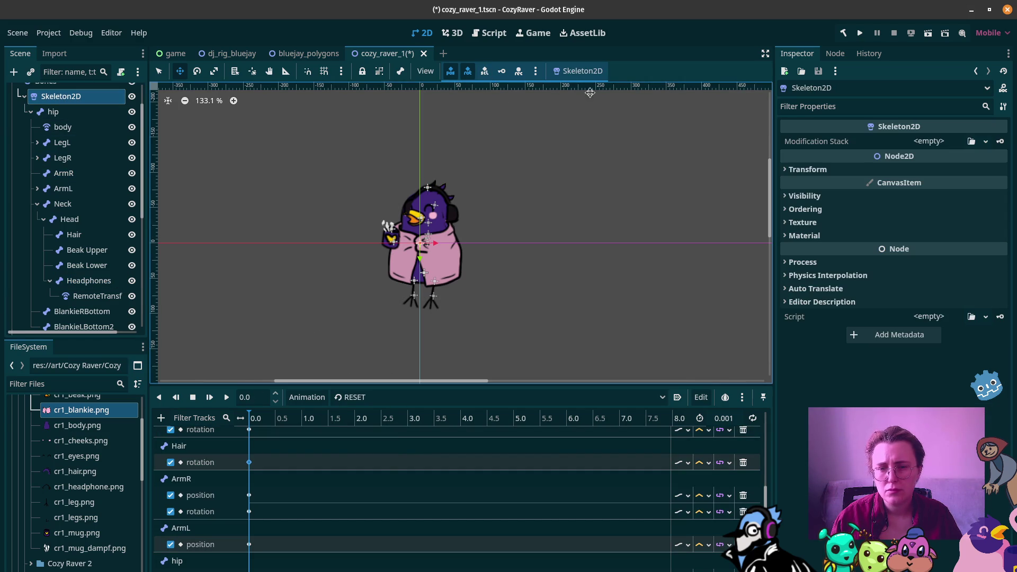
pyautogui.click(581, 71)
pyautogui.click(573, 88)
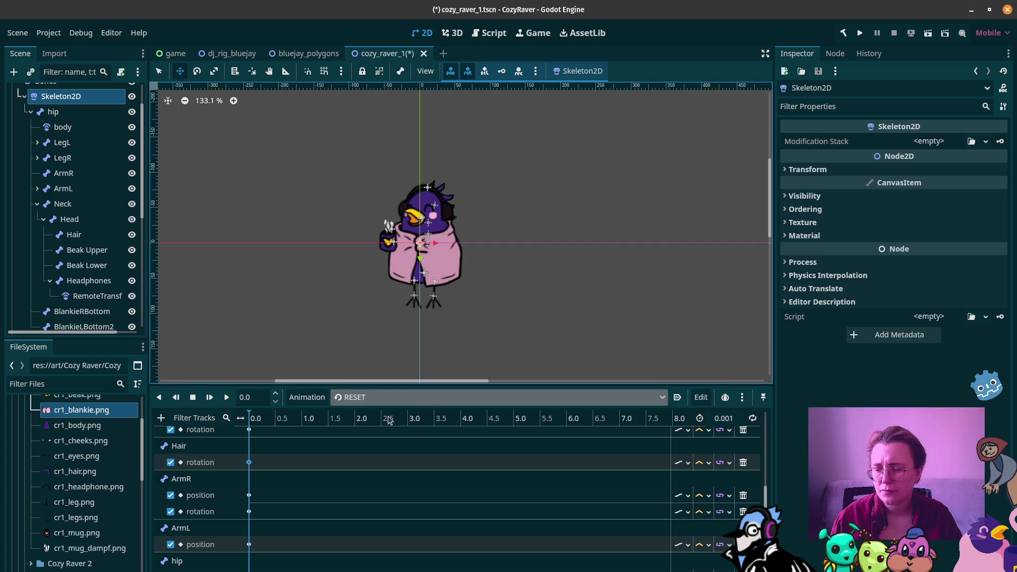
pyautogui.scroll(-3, 313, 517)
pyautogui.scroll(3, 315, 510)
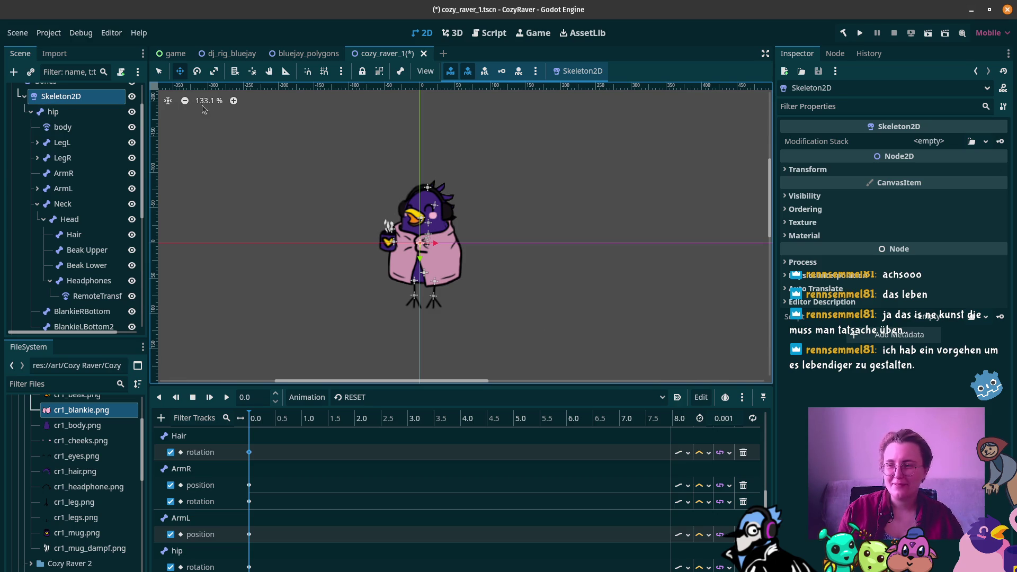
pyautogui.scroll(-4, 72, 286)
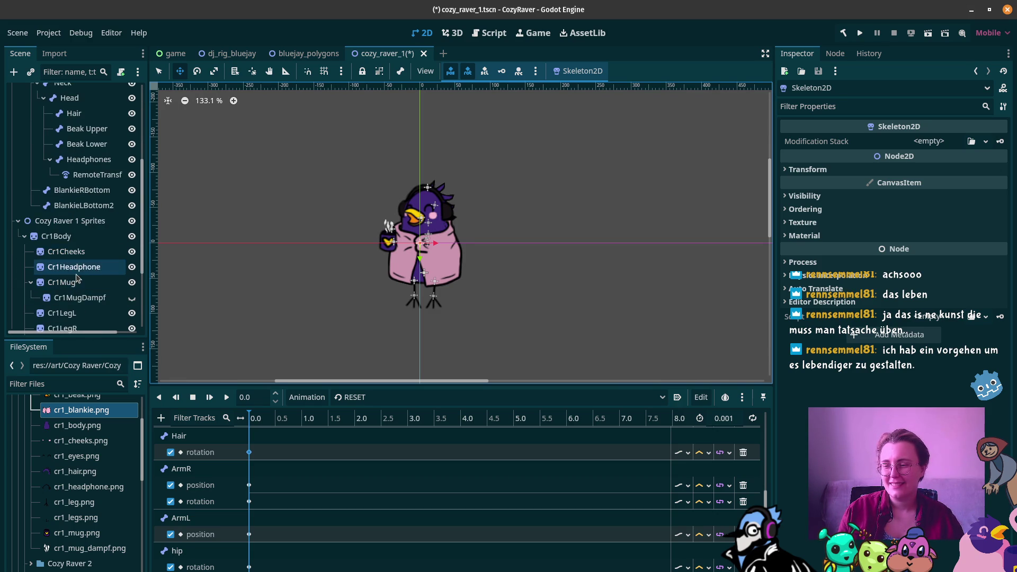
# Collapse Cr1Mug and Cr1Body in the Scene tree to bring Raver1 Polygons into view
pyautogui.click(23, 238)
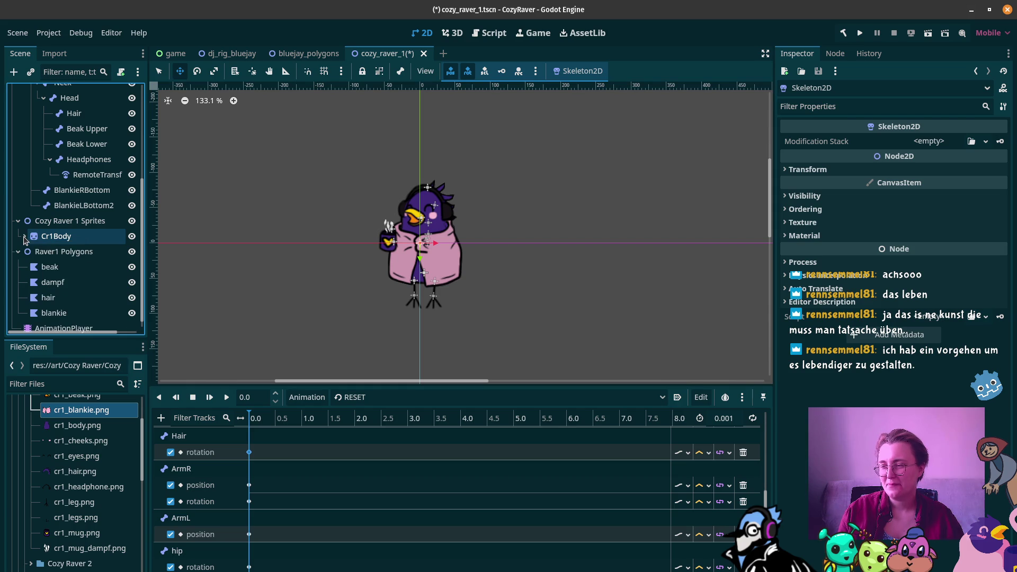
pyautogui.click(25, 239)
pyautogui.click(30, 282)
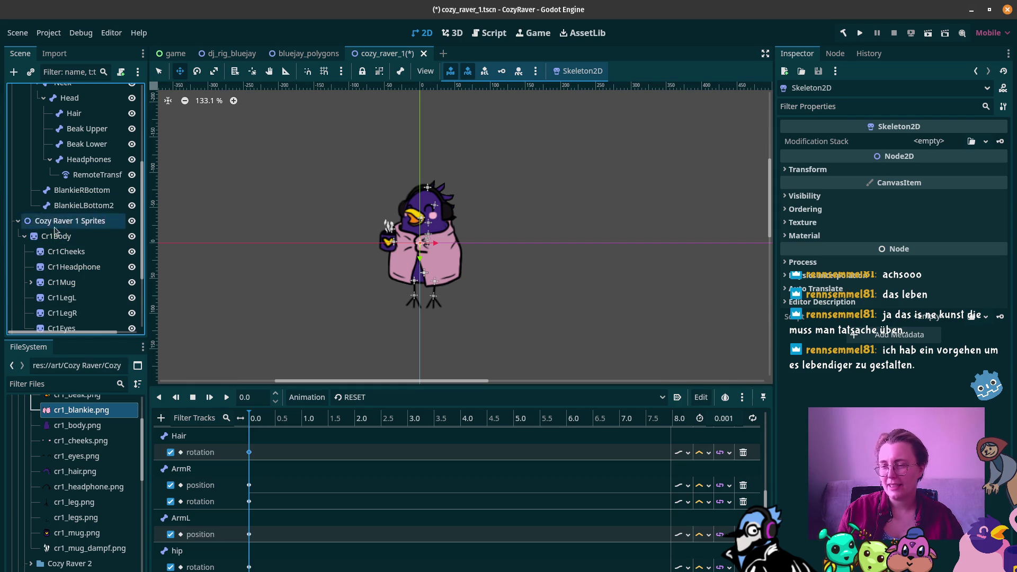
pyautogui.click(24, 237)
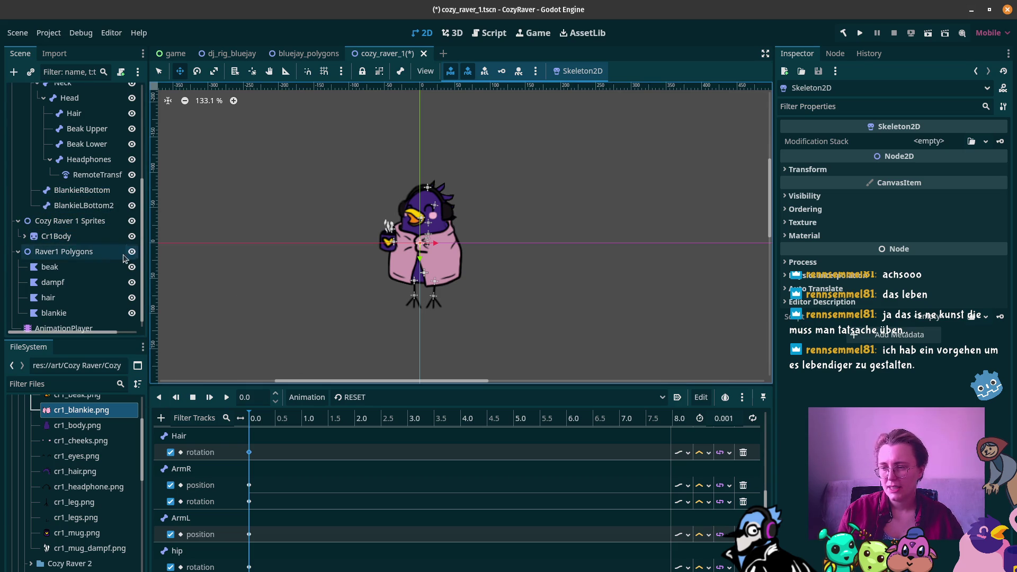
pyautogui.click(347, 397)
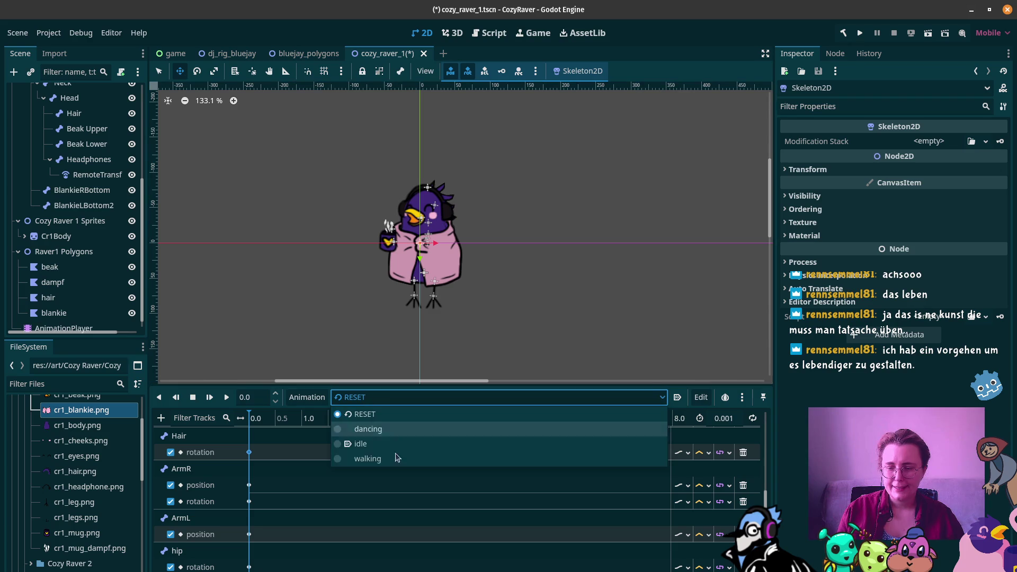
# In the dancing animation, add a property track for the hip's rotation
pyautogui.click(389, 425)
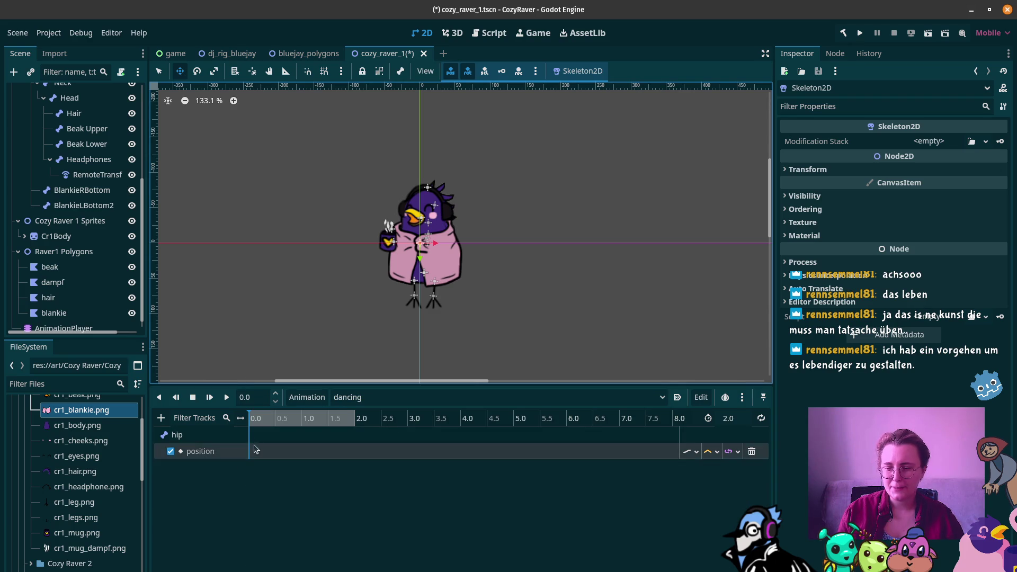
pyautogui.click(161, 418)
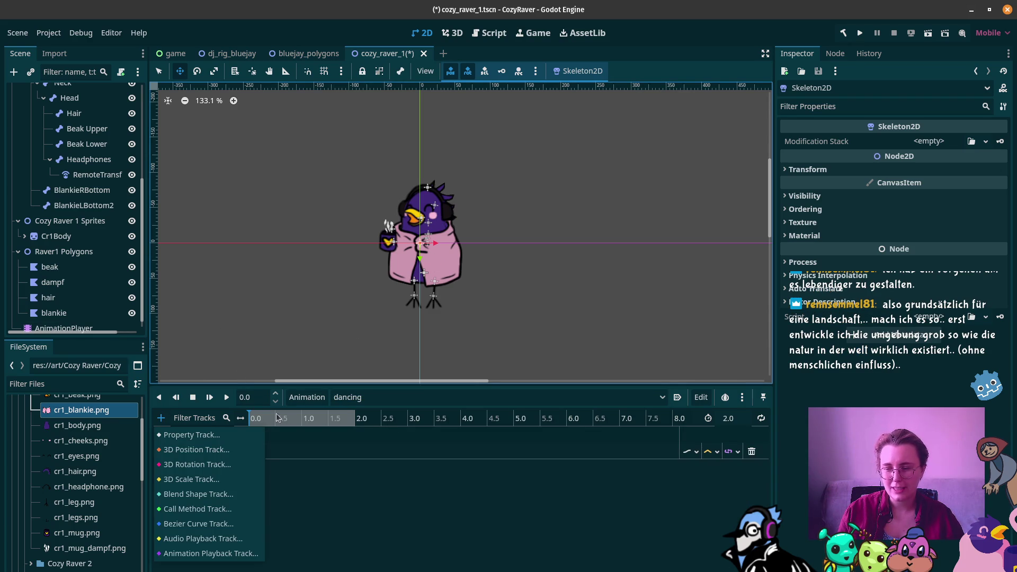
pyautogui.click(209, 434)
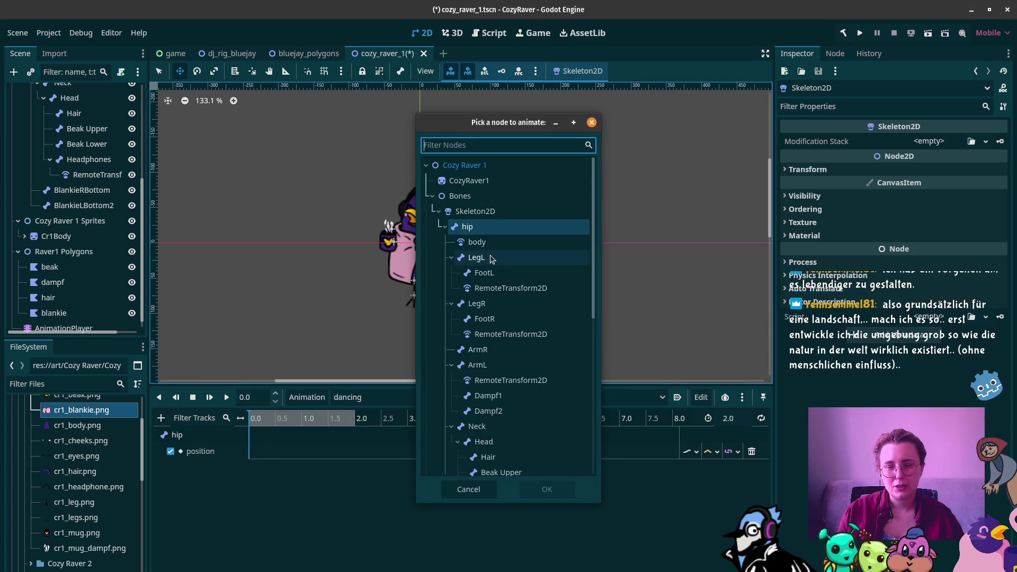
pyautogui.click(488, 228)
pyautogui.click(541, 488)
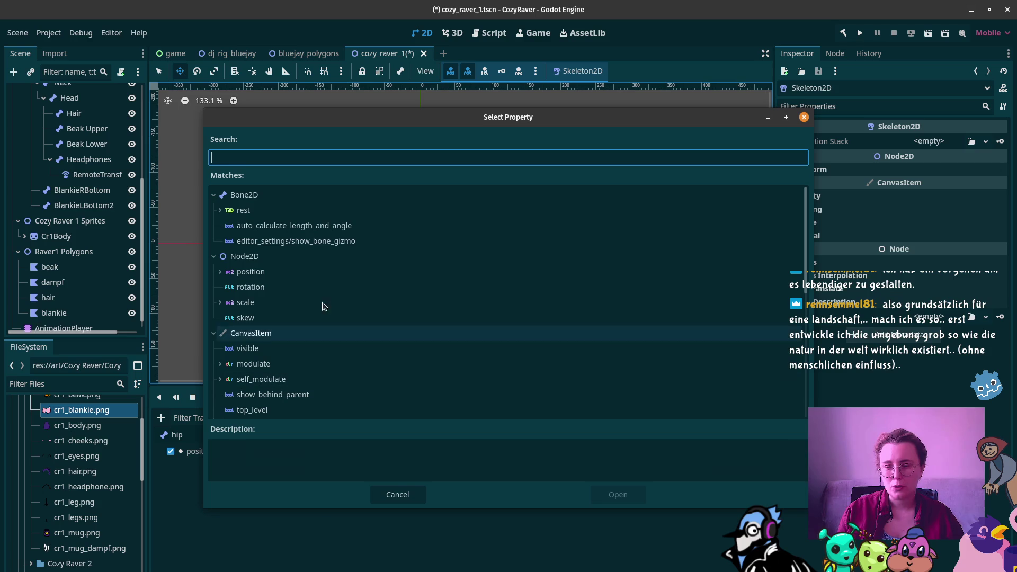
pyautogui.click(281, 286)
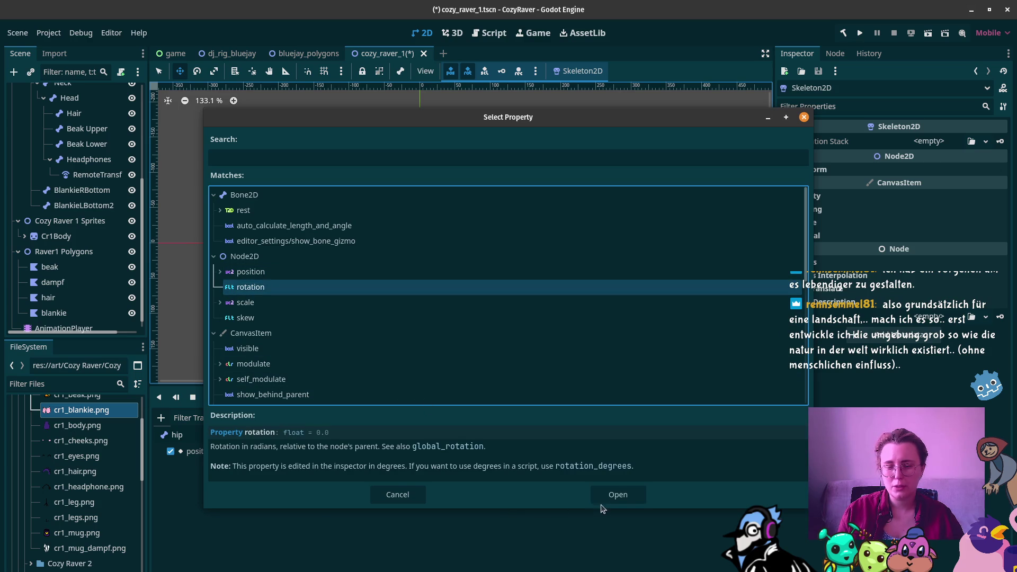
pyautogui.click(607, 496)
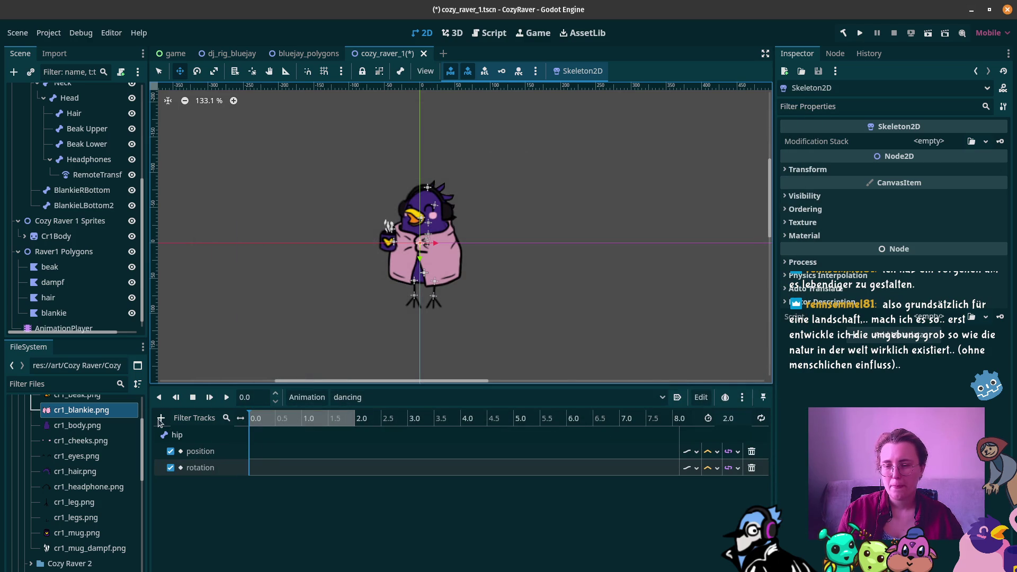
# Add LegL position and LegL rotation property tracks
pyautogui.click(160, 417)
pyautogui.click(201, 434)
pyautogui.click(476, 257)
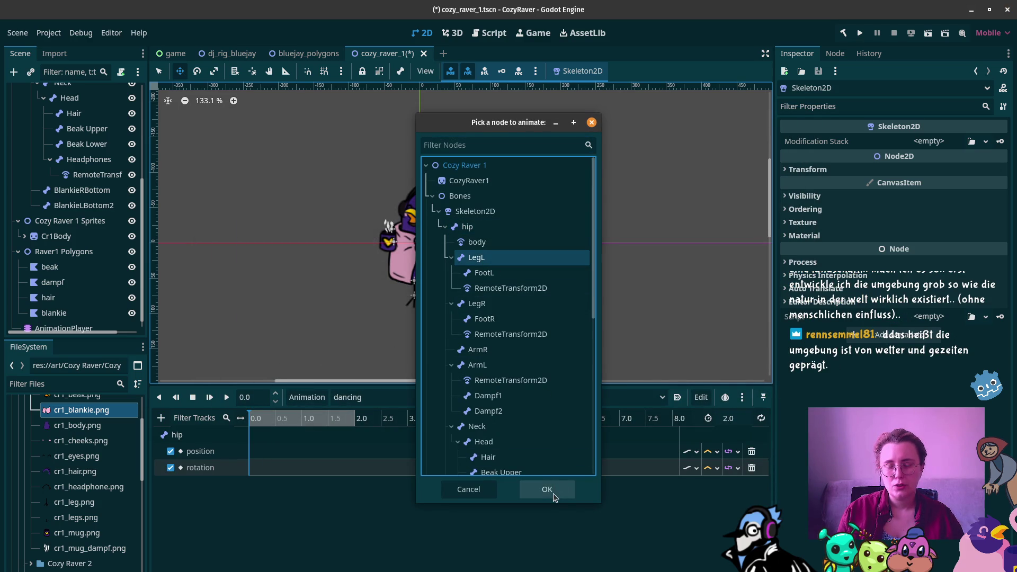
pyautogui.click(552, 492)
pyautogui.click(251, 271)
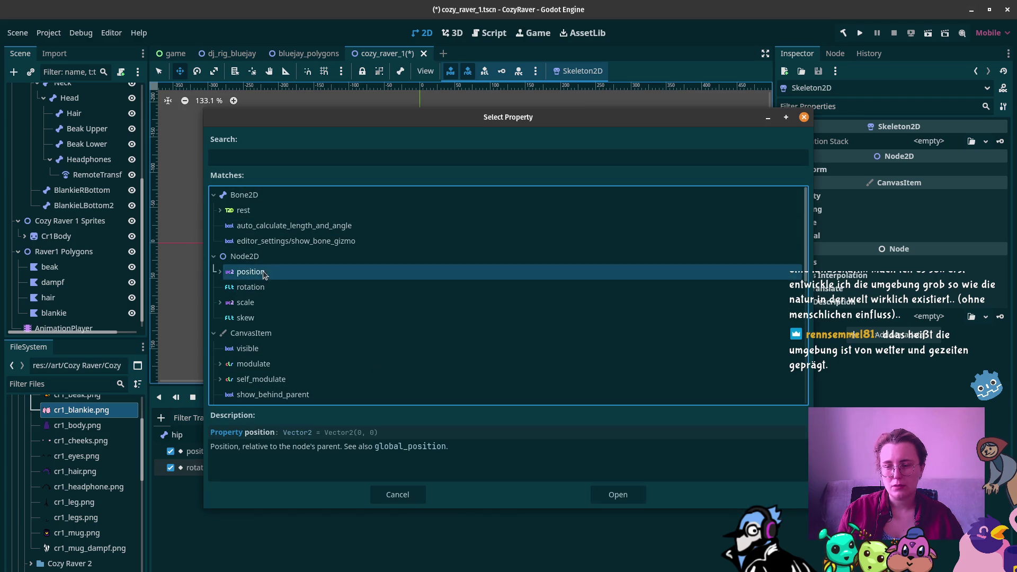
pyautogui.click(609, 493)
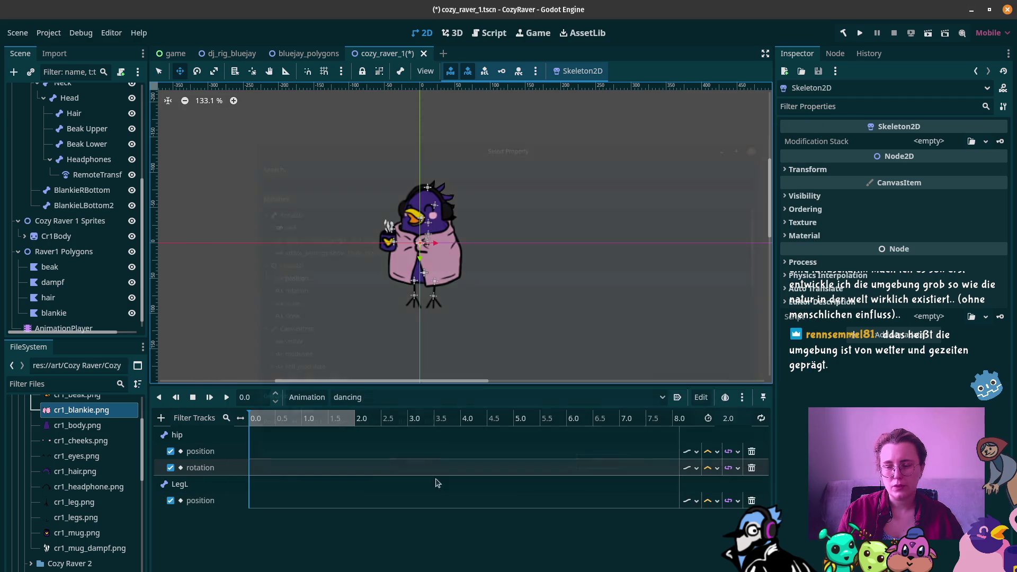
pyautogui.click(161, 418)
pyautogui.click(206, 435)
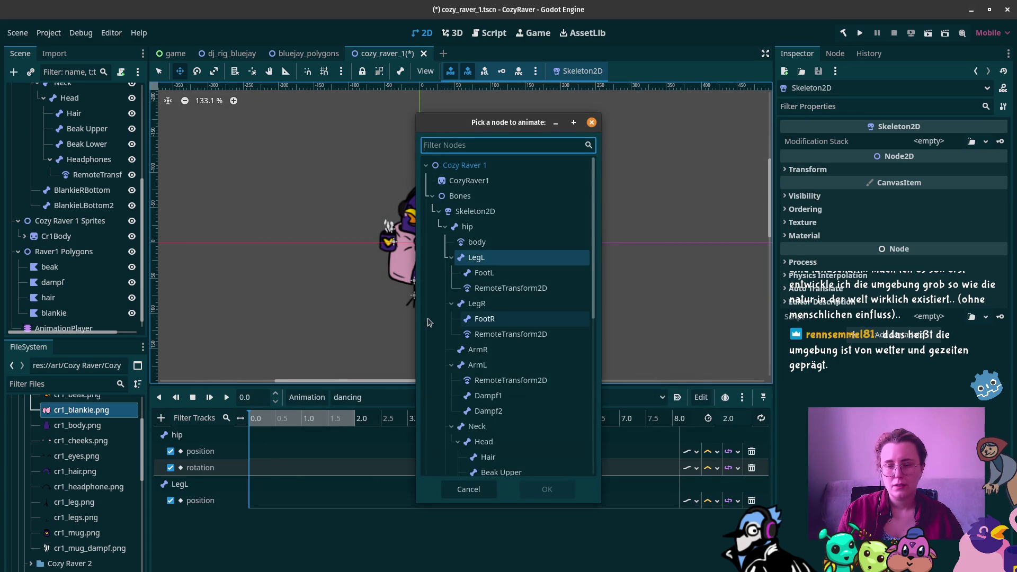
pyautogui.click(492, 258)
pyautogui.click(555, 485)
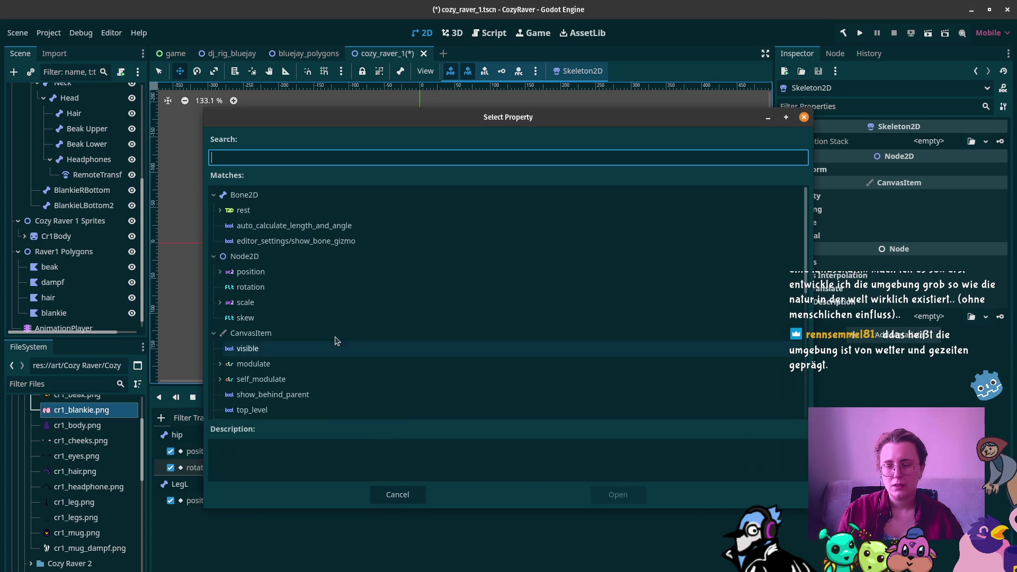
pyautogui.click(254, 286)
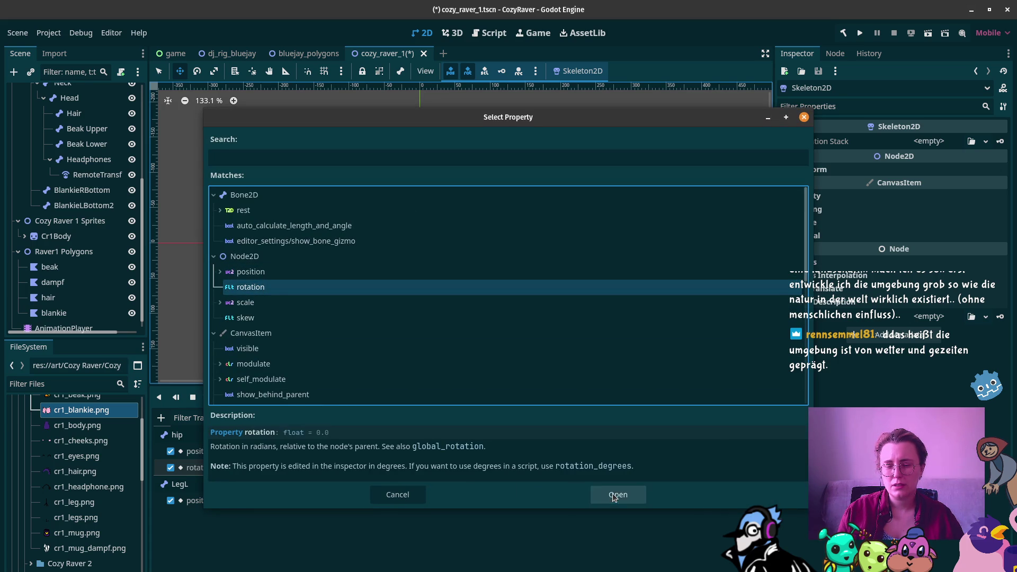
pyautogui.click(613, 493)
# Add LegR position and LegR rotation property tracks
pyautogui.click(162, 418)
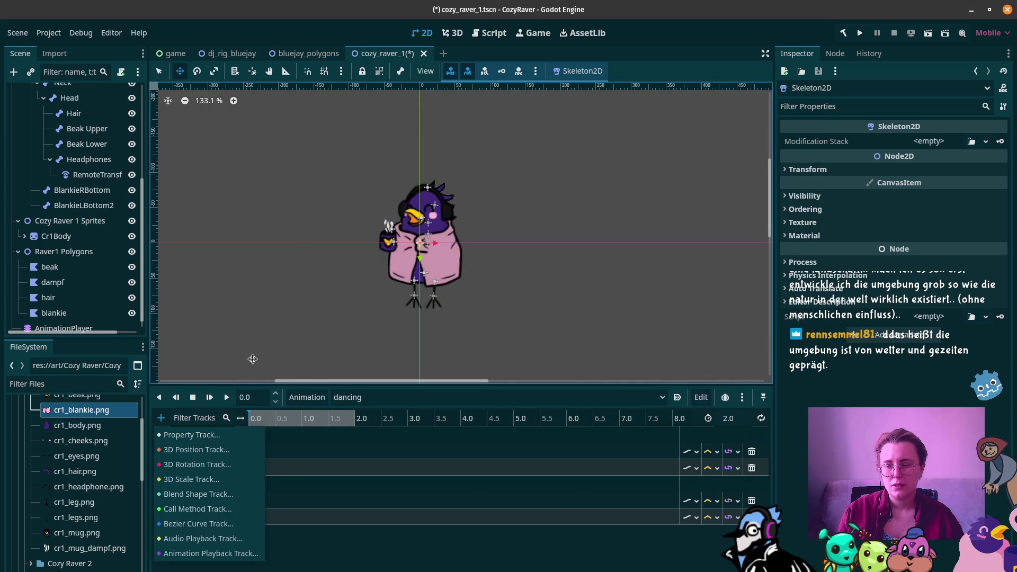
pyautogui.click(205, 434)
pyautogui.click(488, 302)
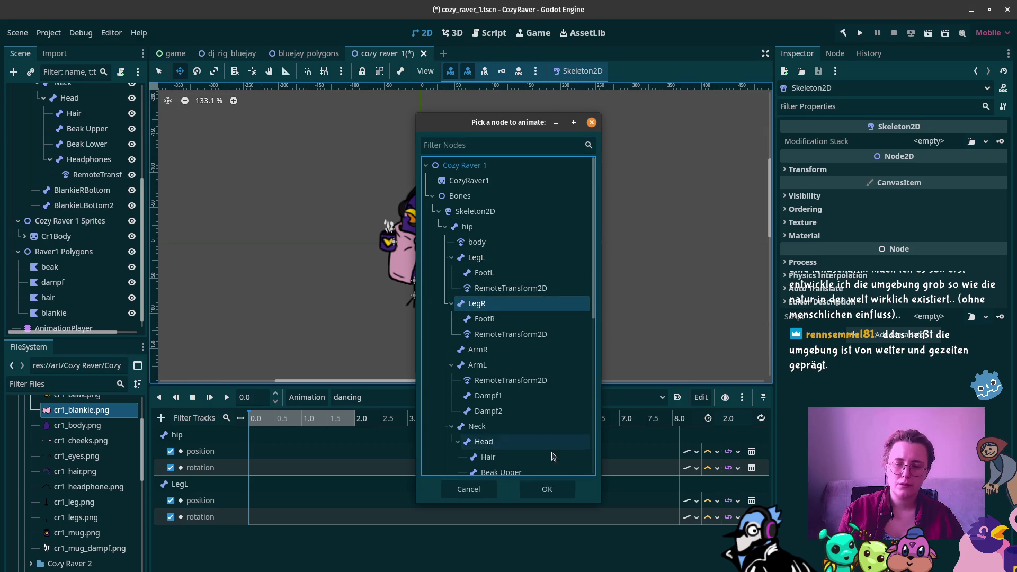
pyautogui.click(547, 489)
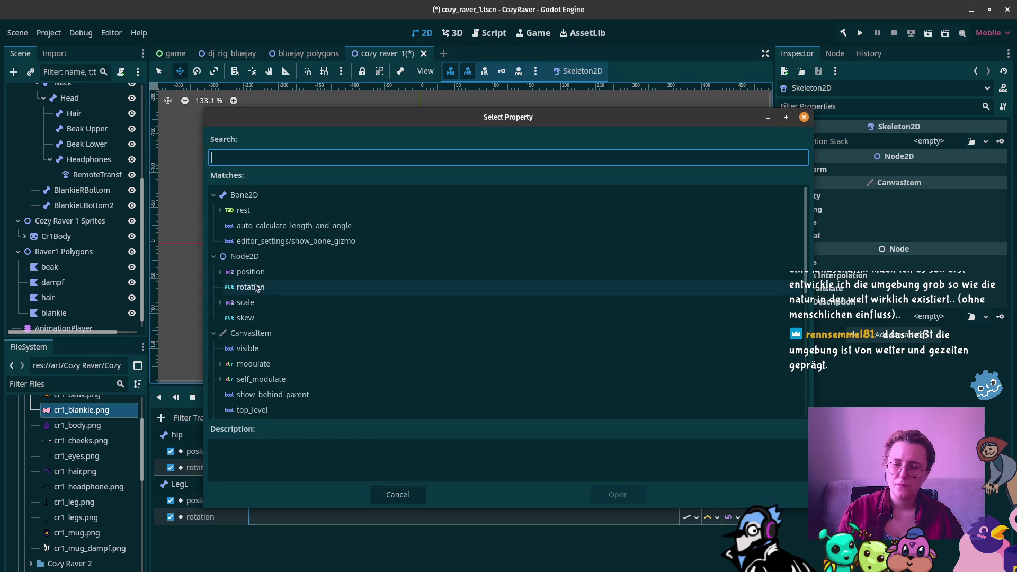
pyautogui.click(303, 287)
pyautogui.click(616, 493)
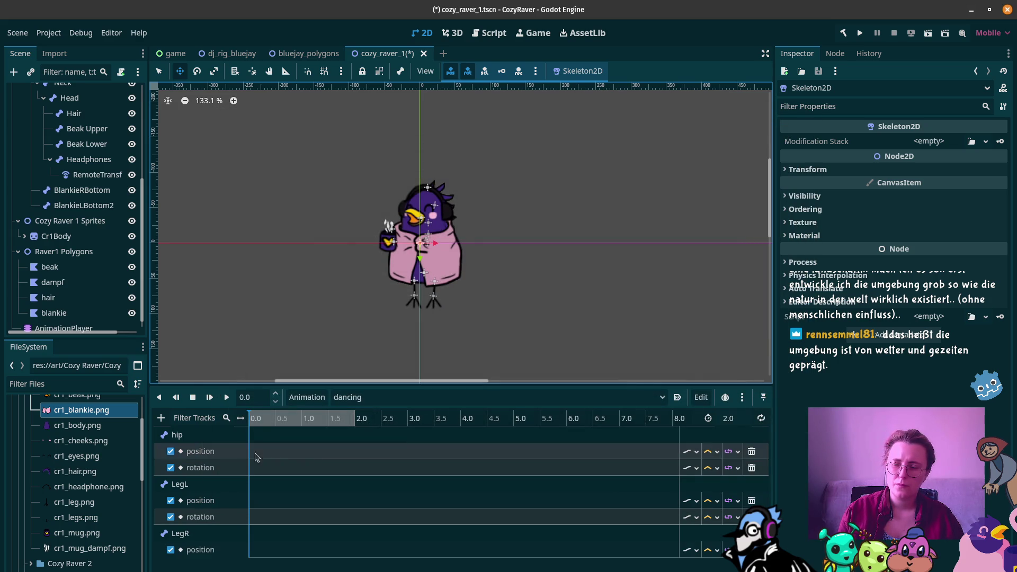
pyautogui.click(161, 417)
pyautogui.click(192, 434)
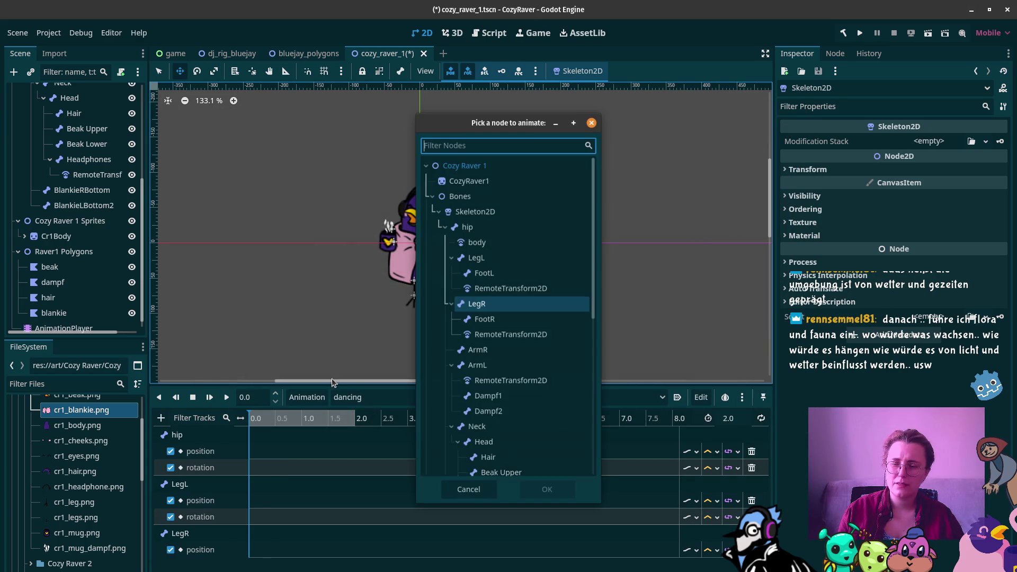
pyautogui.click(504, 307)
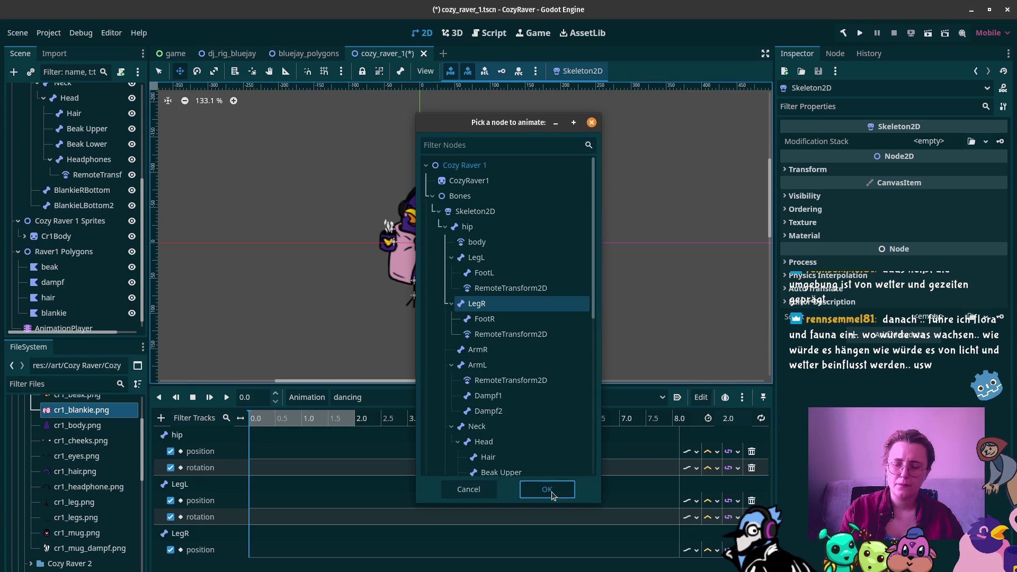
pyautogui.click(550, 490)
pyautogui.click(258, 289)
pyautogui.click(260, 303)
pyautogui.click(259, 287)
pyautogui.click(264, 302)
pyautogui.click(259, 287)
pyautogui.click(632, 496)
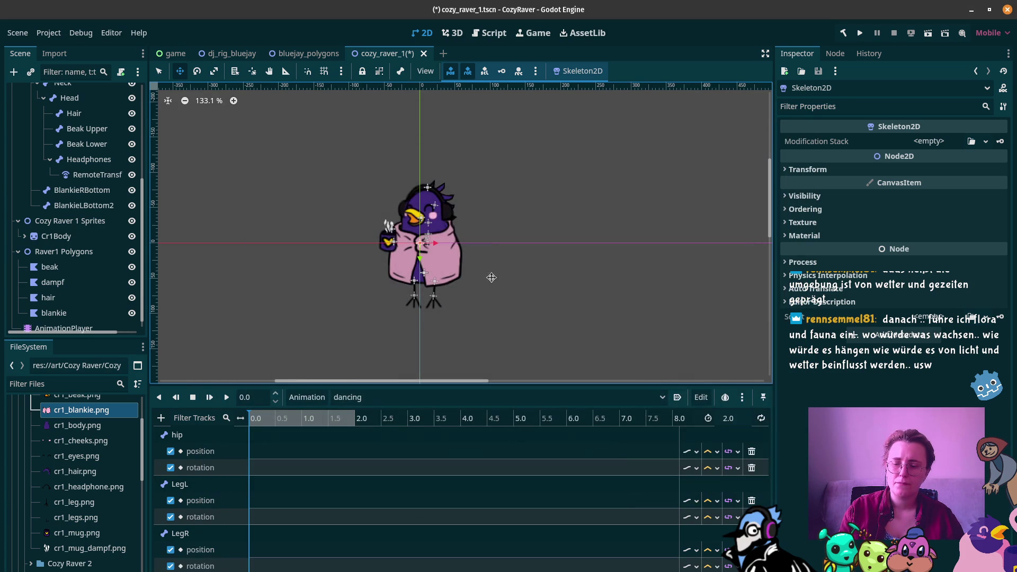
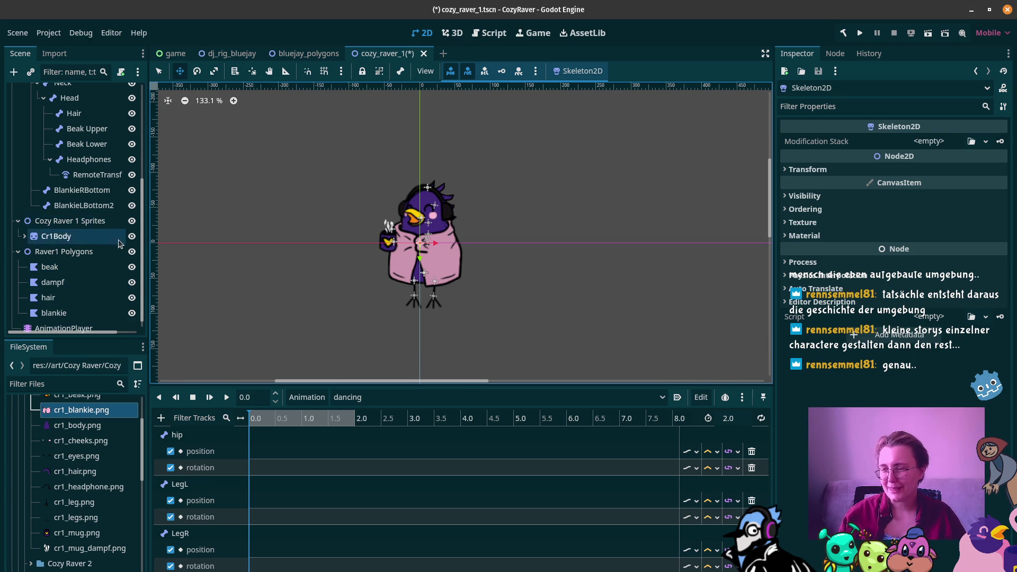
# Select the ArmL bone to view its rest, length and bone angle, then switch to the bluejay_polygons scene
pyautogui.scroll(3, 82, 143)
pyautogui.click(77, 125)
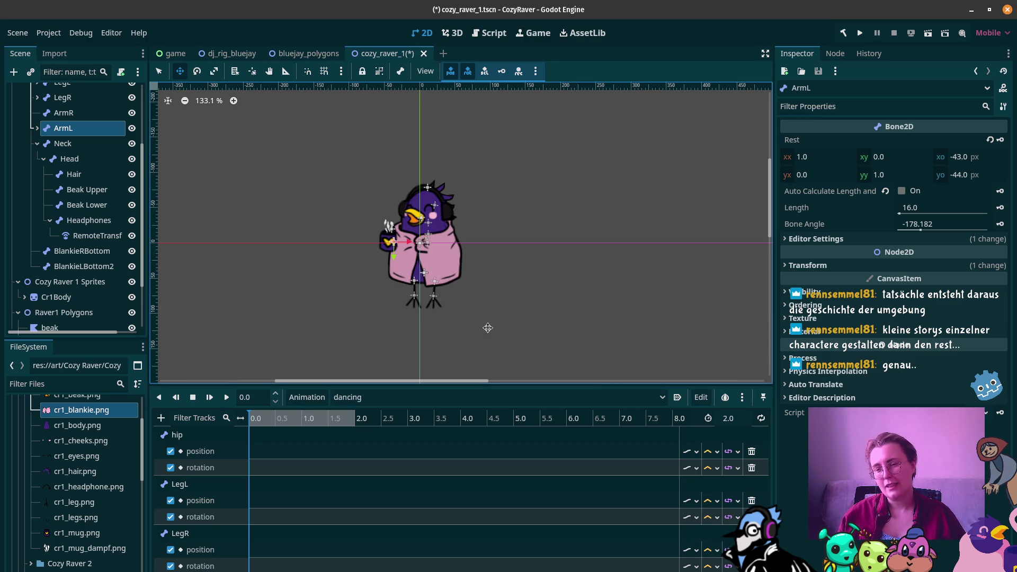
pyautogui.click(307, 54)
pyautogui.click(238, 55)
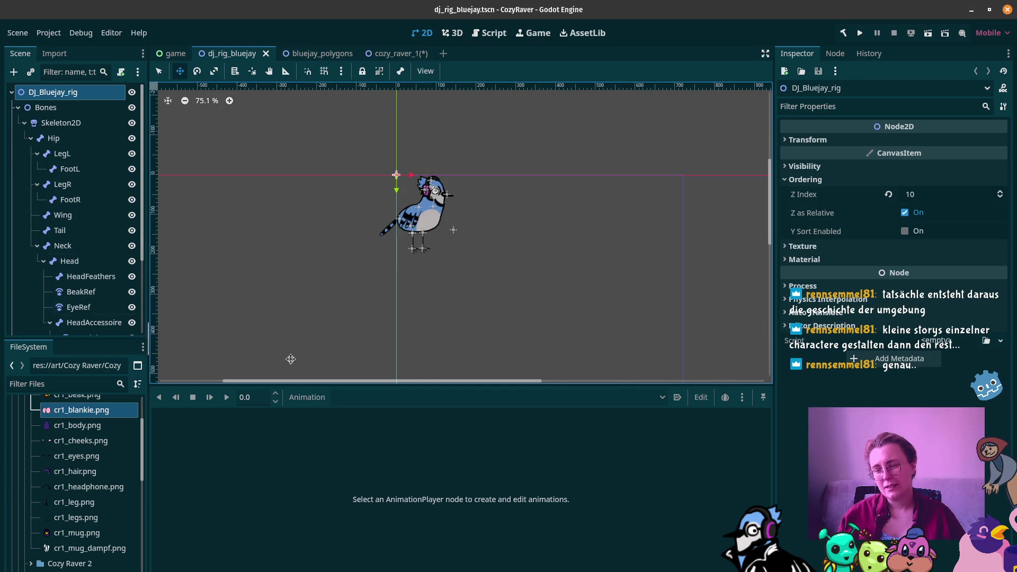
pyautogui.scroll(-5, 86, 259)
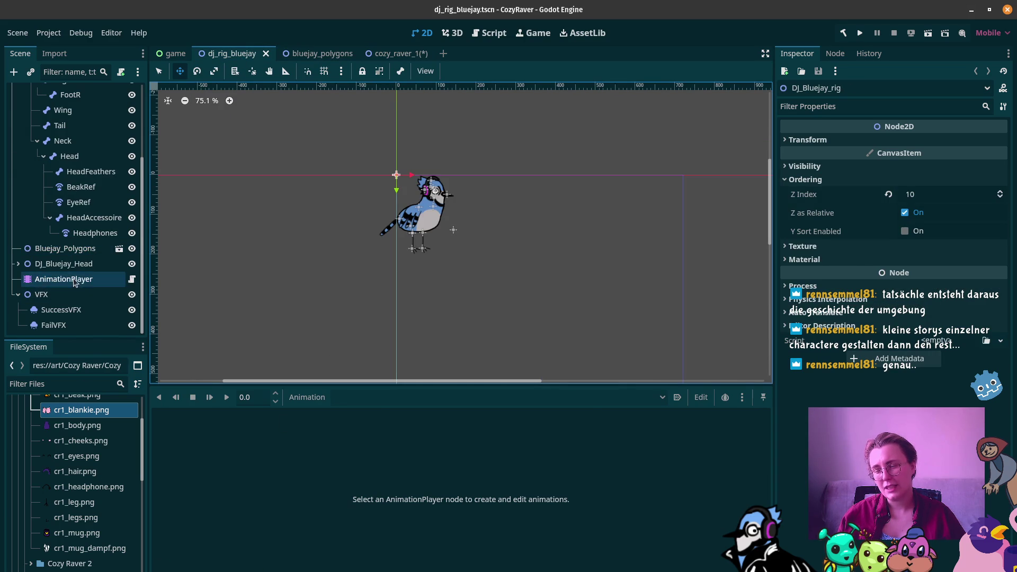
pyautogui.click(63, 279)
pyautogui.click(379, 398)
pyautogui.click(379, 430)
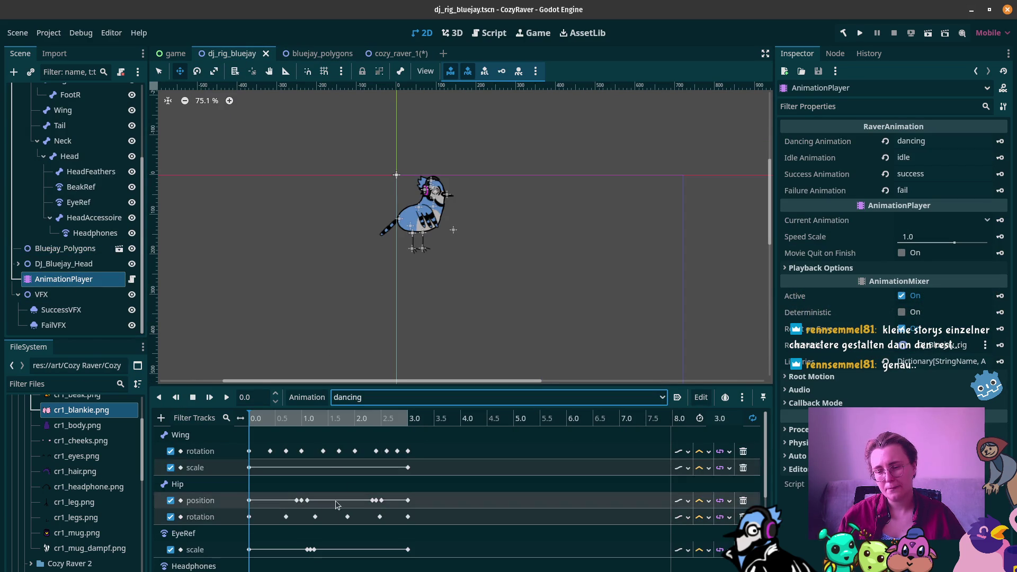
pyautogui.click(228, 398)
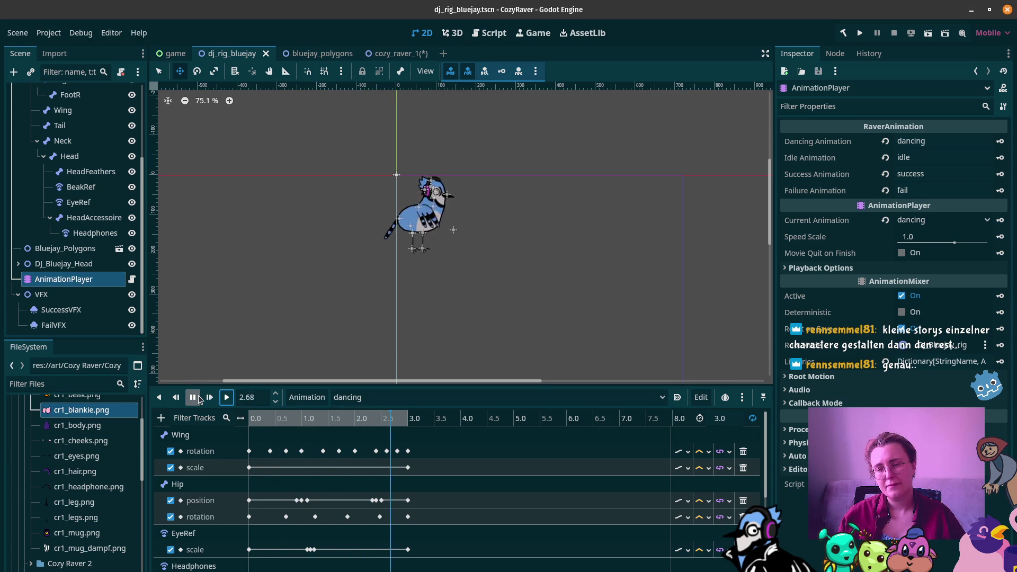
pyautogui.click(199, 398)
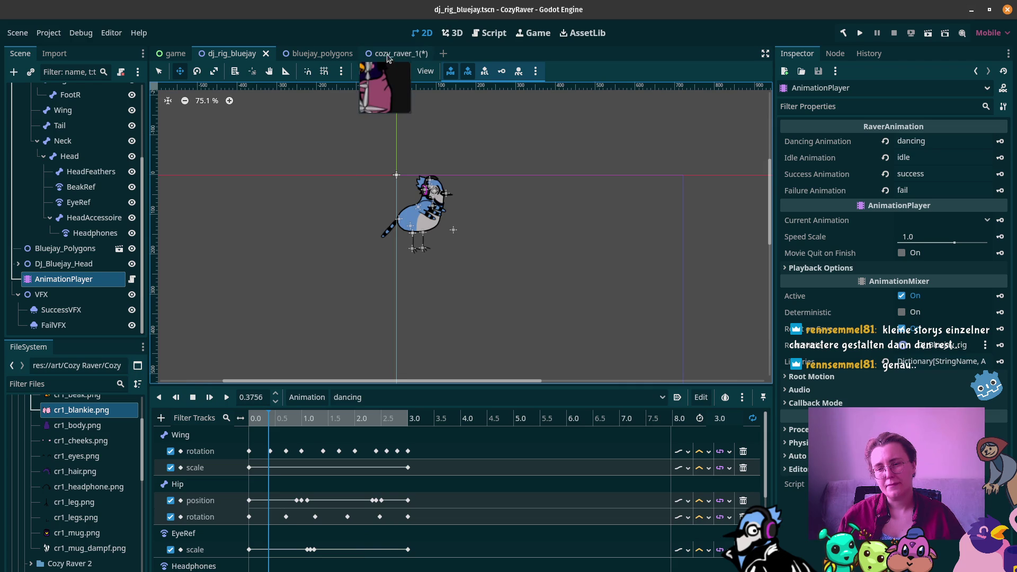
pyautogui.click(391, 53)
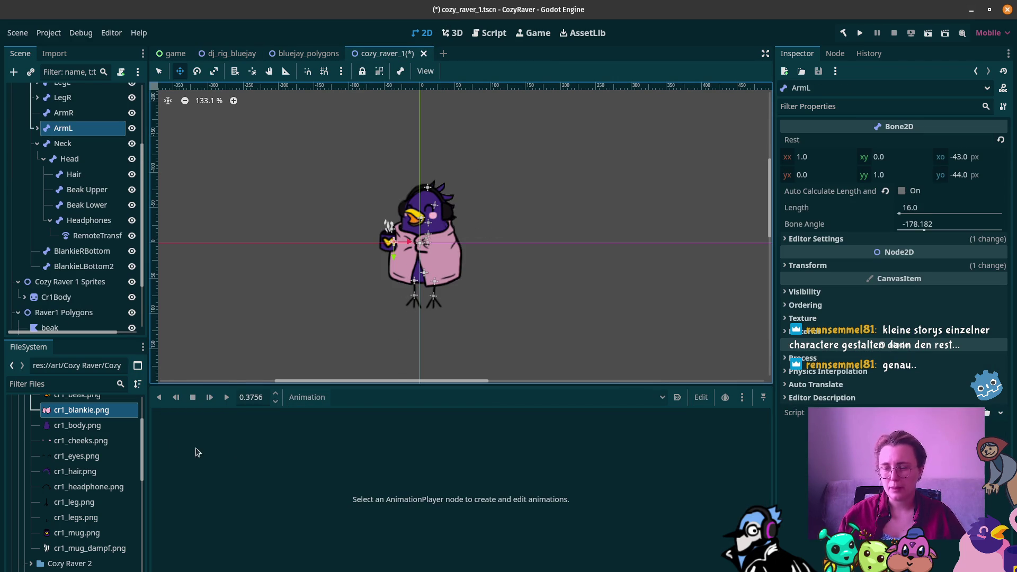
# Select the AnimationPlayer and add a rotation property track for BlankieRBottom
pyautogui.scroll(-3, 83, 323)
pyautogui.click(79, 318)
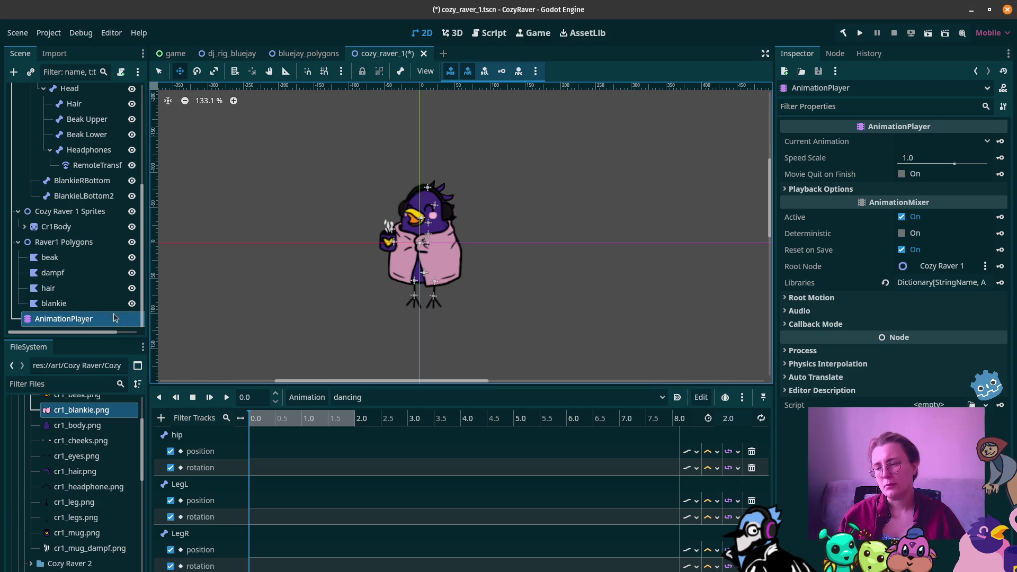
pyautogui.click(161, 418)
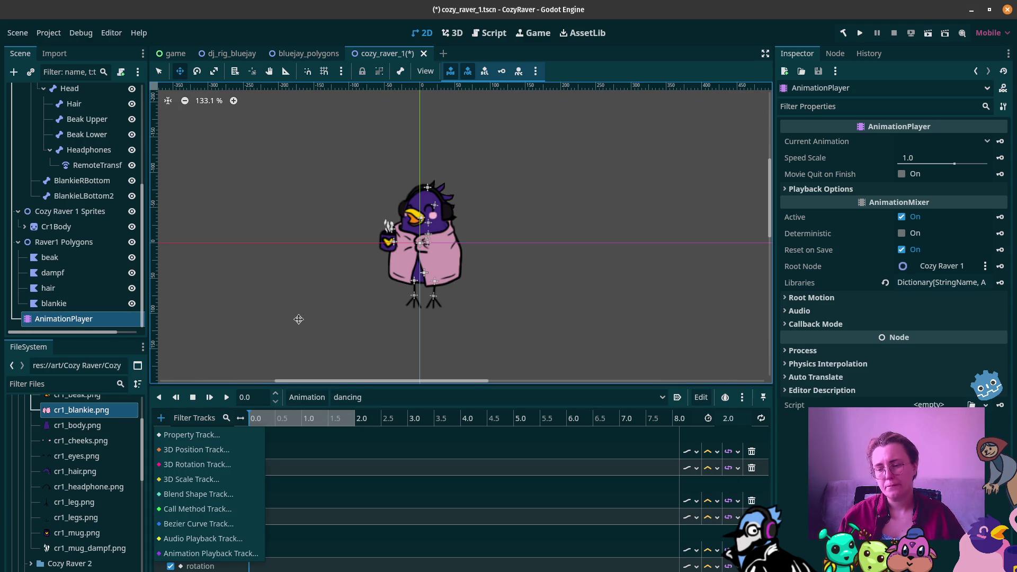
pyautogui.click(245, 434)
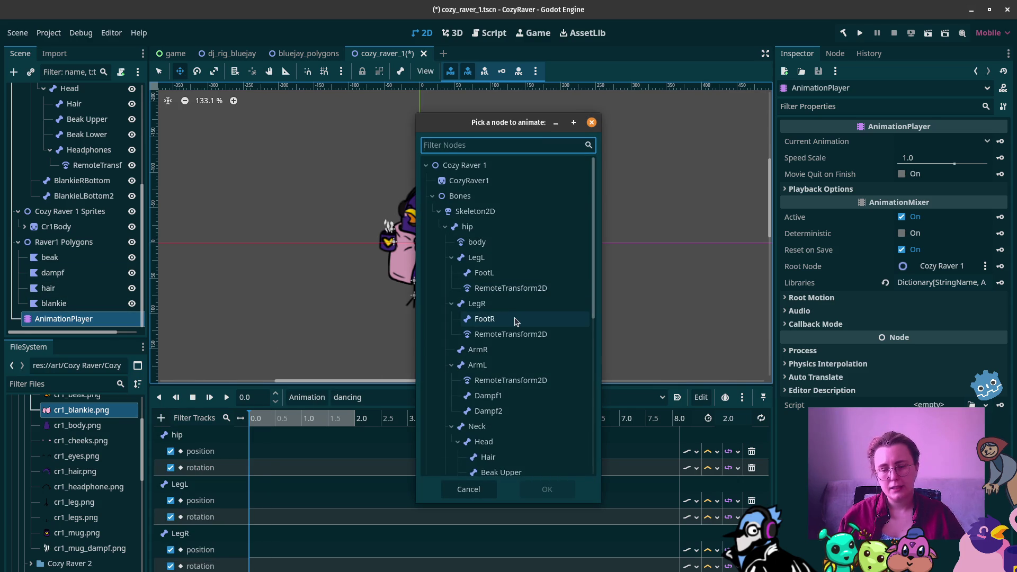
pyautogui.scroll(-5, 504, 300)
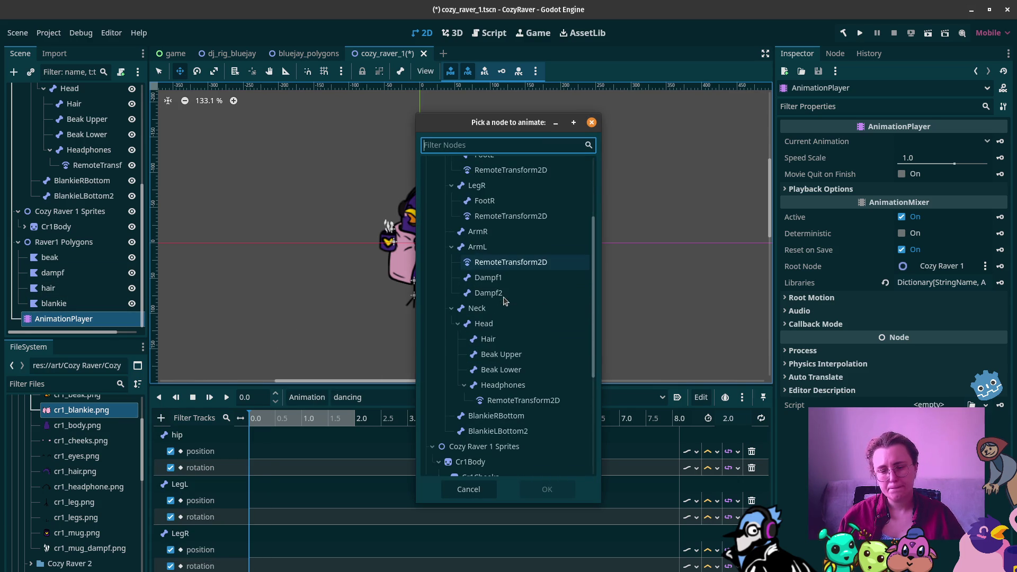
pyautogui.click(495, 415)
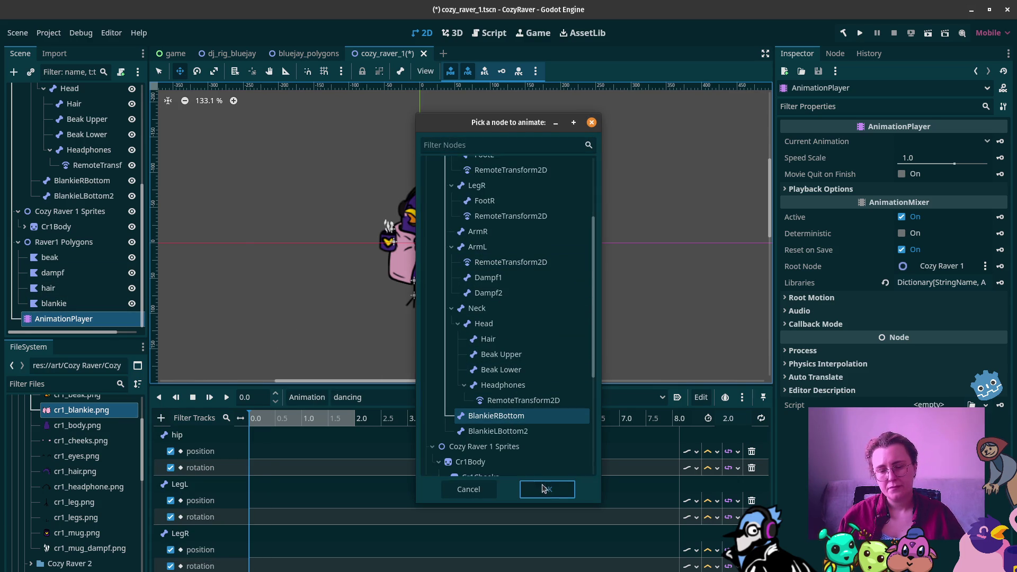
pyautogui.click(546, 487)
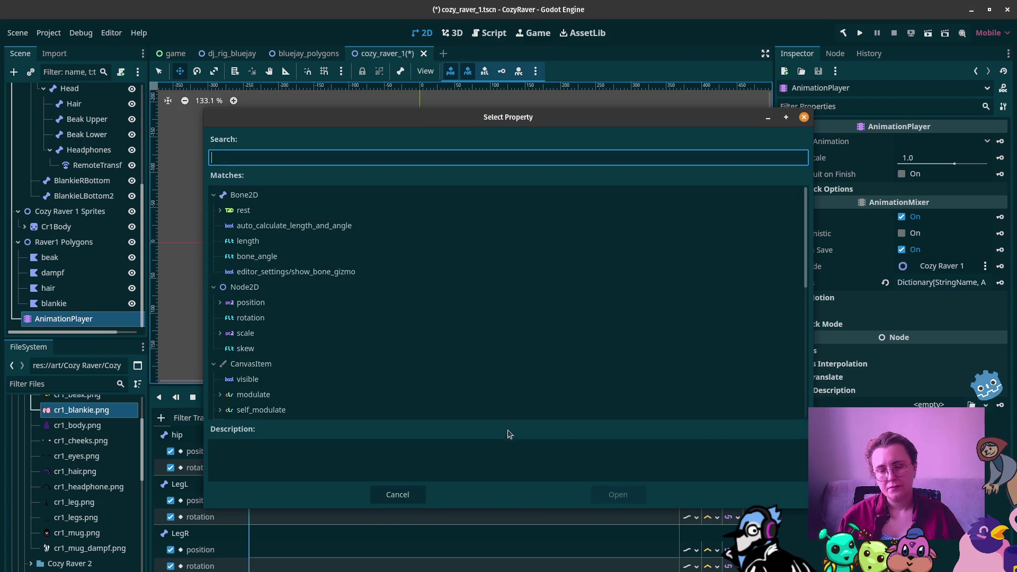
pyautogui.click(251, 318)
pyautogui.click(616, 494)
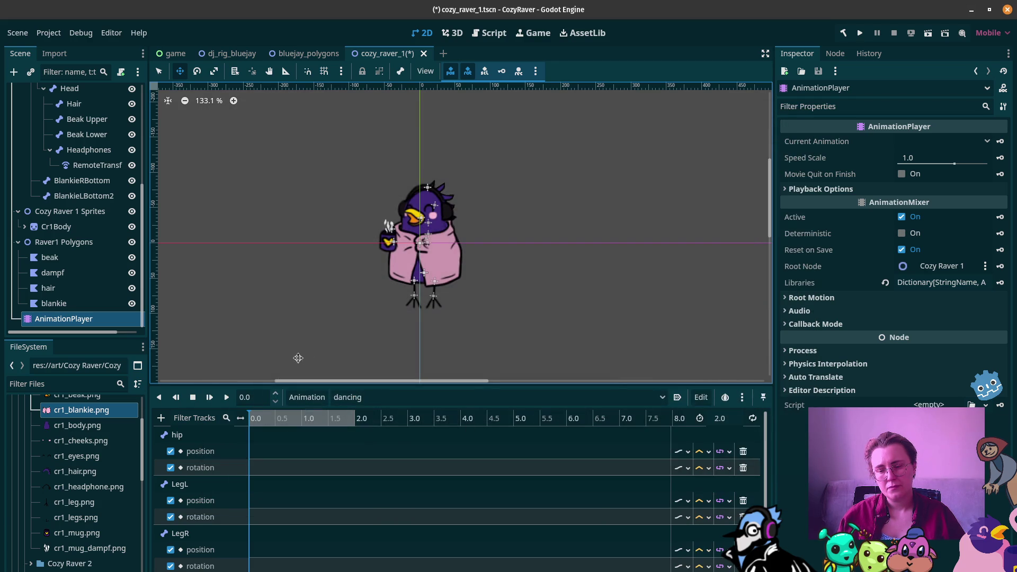
# Add a rotation property track for BlankieLBottom2
pyautogui.click(161, 418)
pyautogui.click(164, 419)
pyautogui.click(161, 418)
pyautogui.click(191, 434)
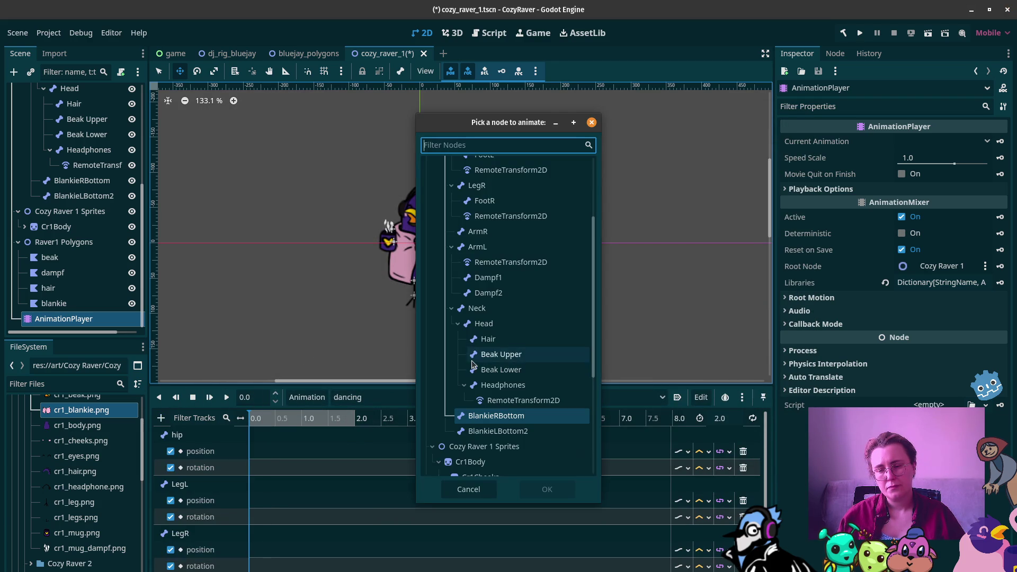
pyautogui.click(497, 434)
pyautogui.click(556, 489)
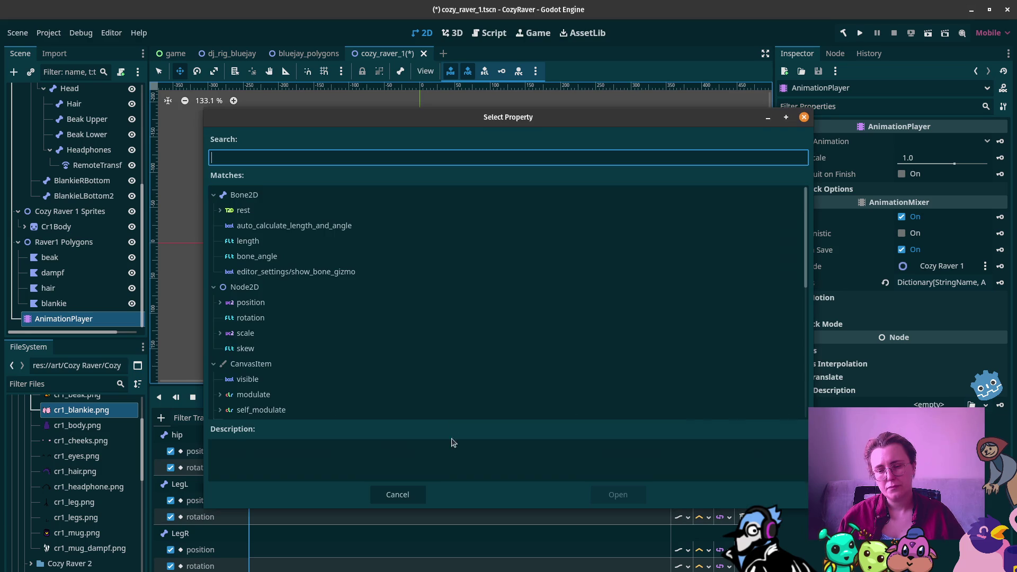
pyautogui.click(275, 318)
pyautogui.click(614, 494)
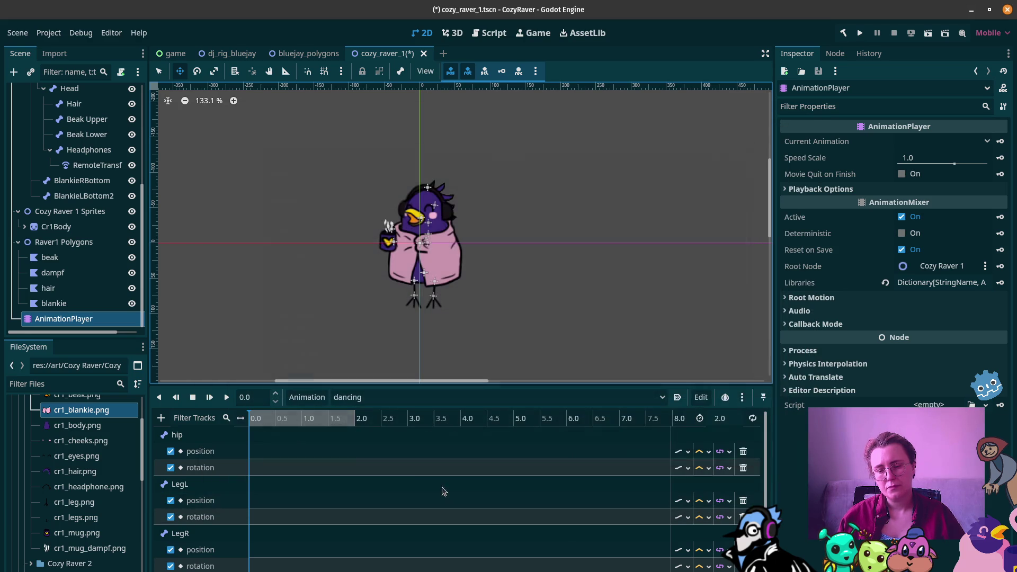
pyautogui.scroll(-2, 271, 493)
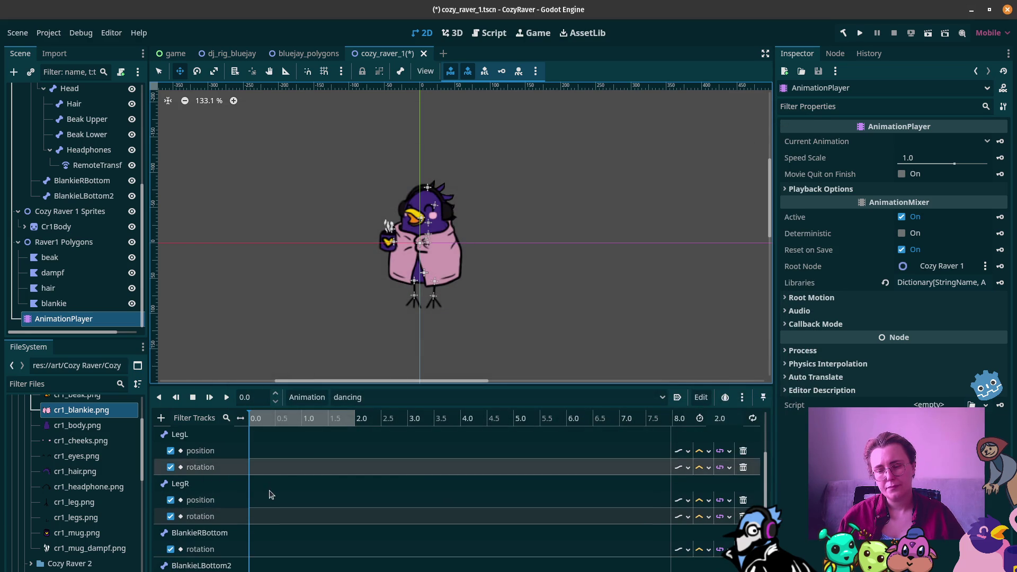
# Add a position property track for the ArmL bone
pyautogui.click(162, 419)
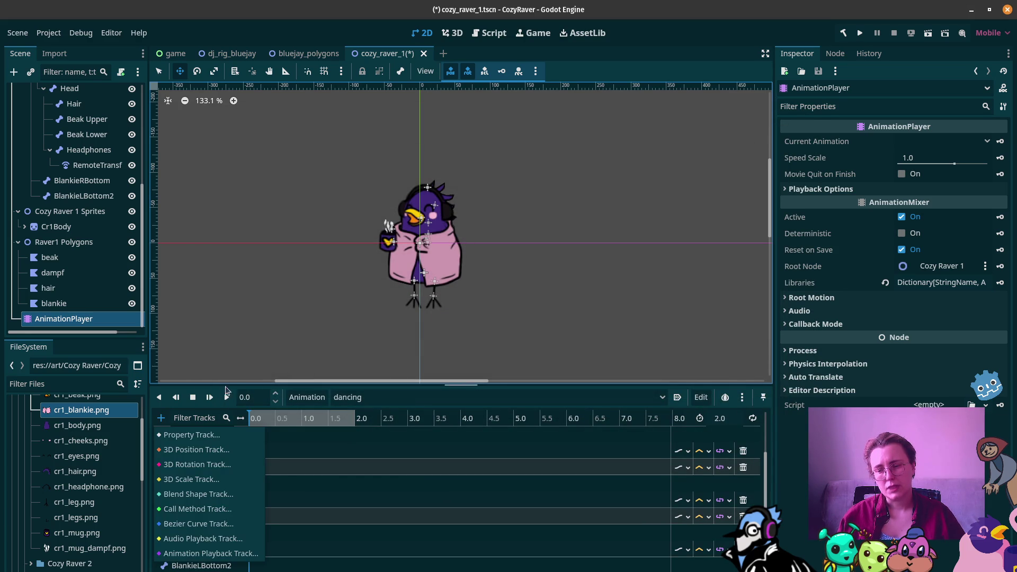
pyautogui.click(207, 436)
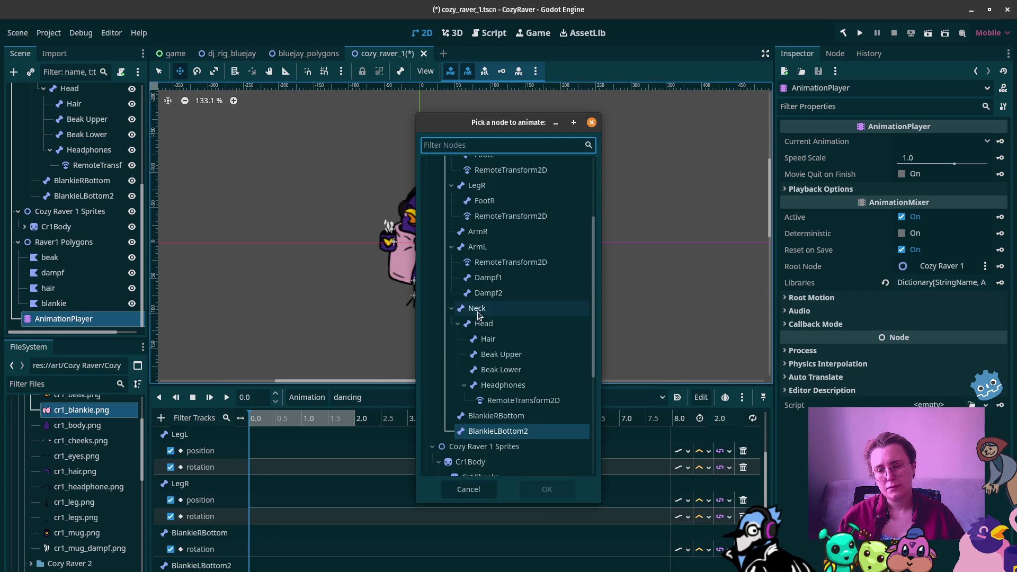
pyautogui.click(496, 232)
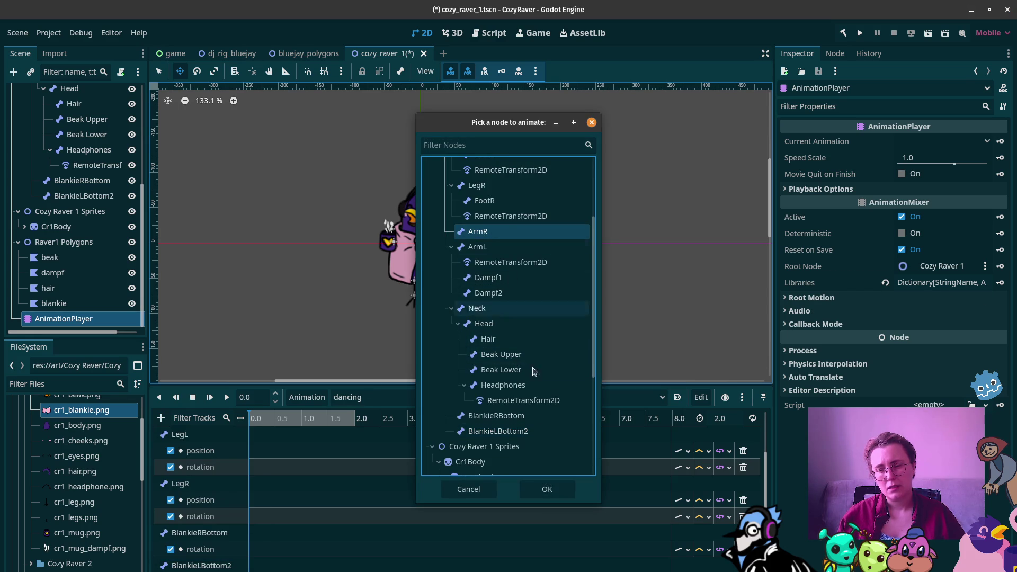
pyautogui.click(479, 246)
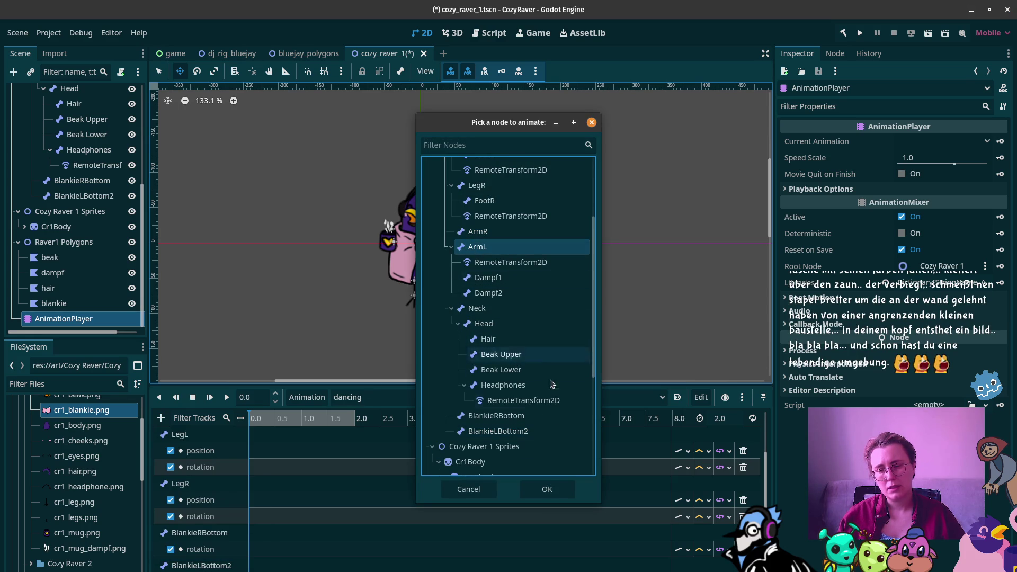
pyautogui.click(545, 490)
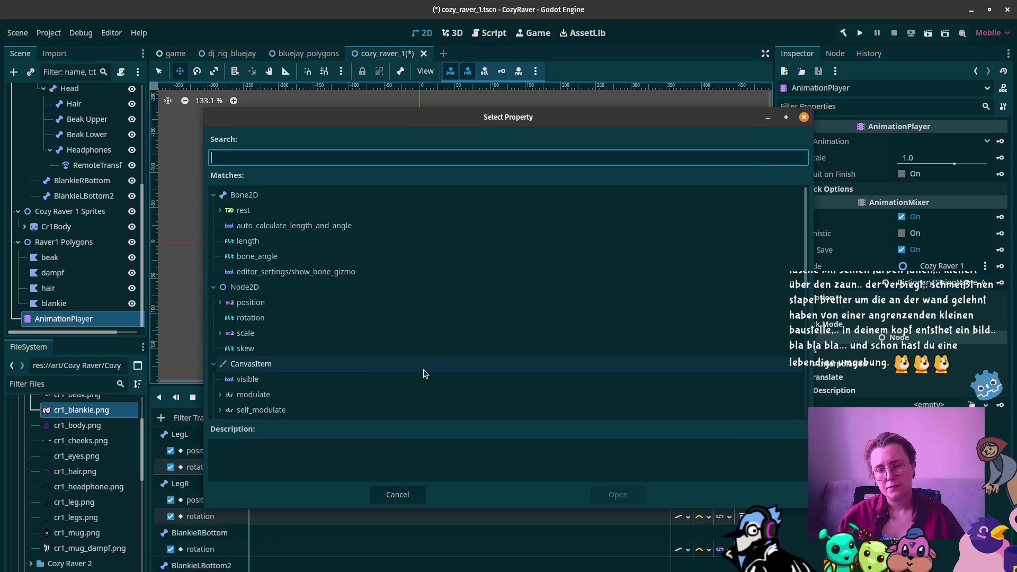
pyautogui.click(266, 303)
pyautogui.click(606, 490)
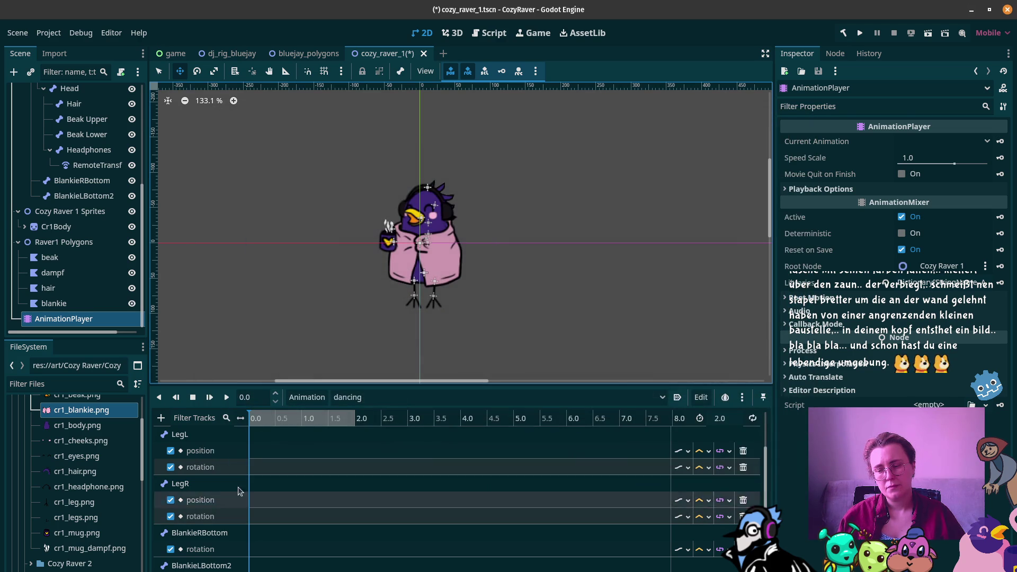
# Add a rotation property track for the ArmL bone
pyautogui.click(161, 418)
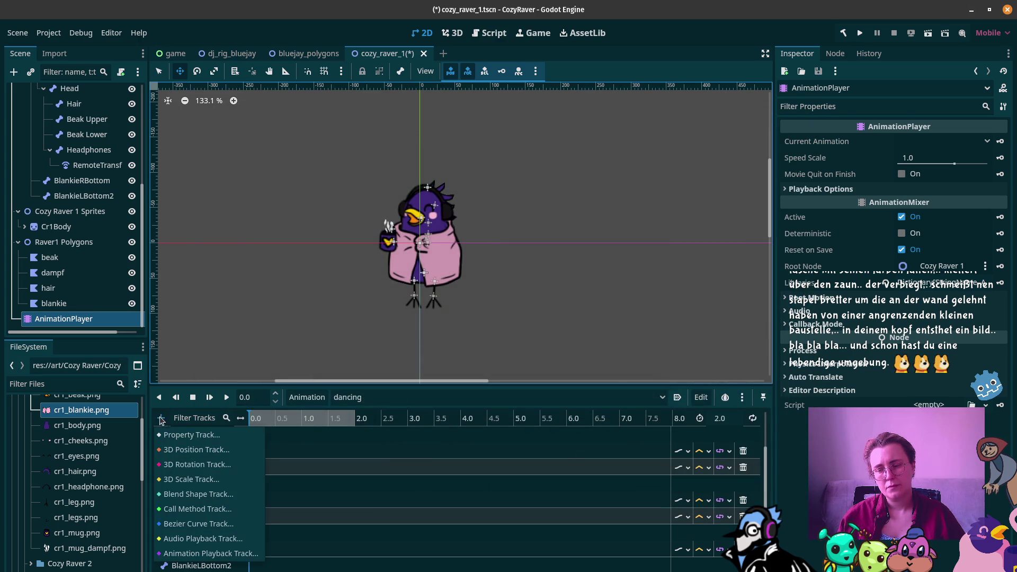
pyautogui.click(256, 439)
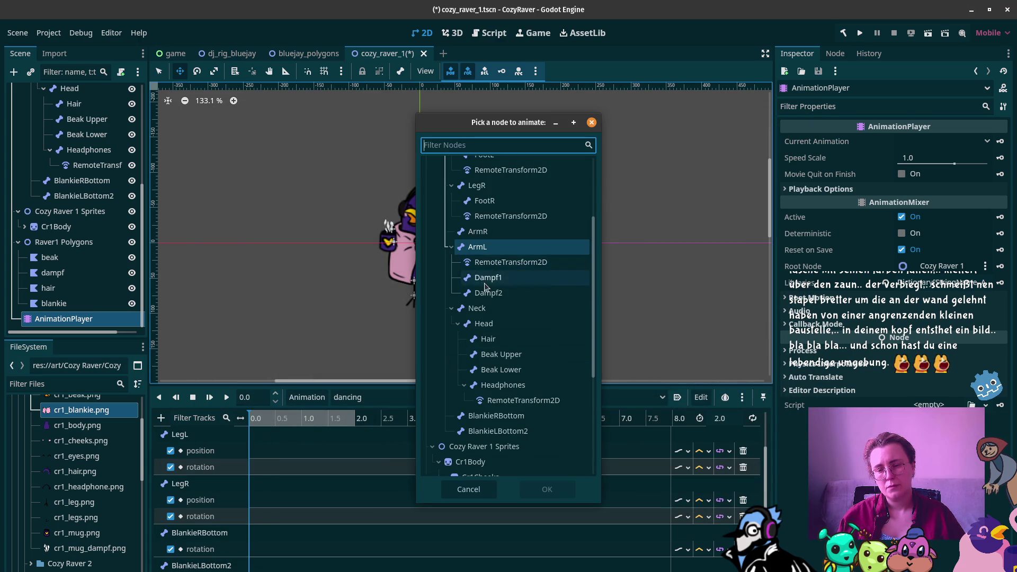
pyautogui.click(484, 247)
pyautogui.click(545, 488)
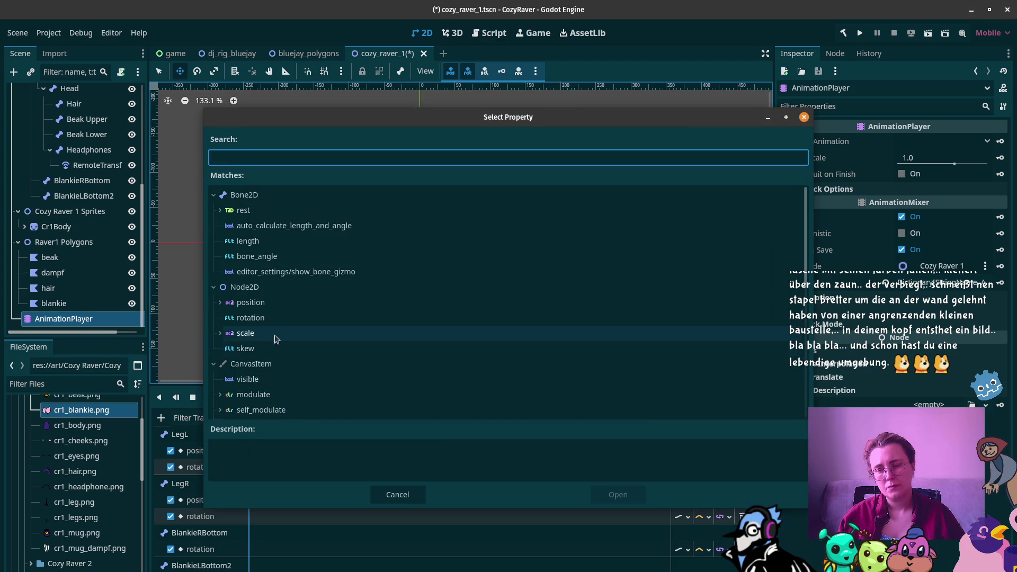
pyautogui.click(250, 317)
pyautogui.click(614, 494)
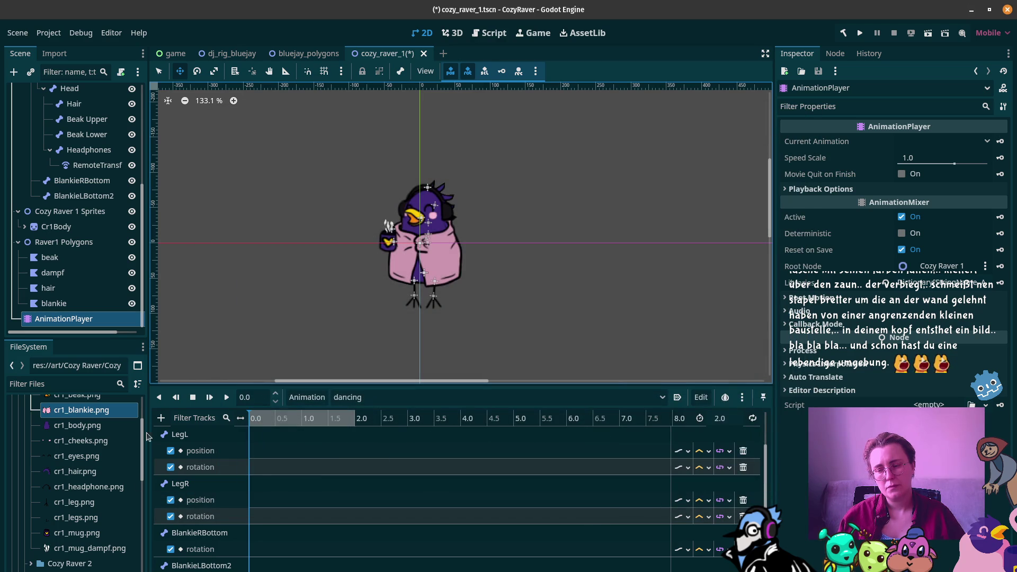
# Add a scale property track for Dampf2
pyautogui.click(162, 419)
pyautogui.click(212, 438)
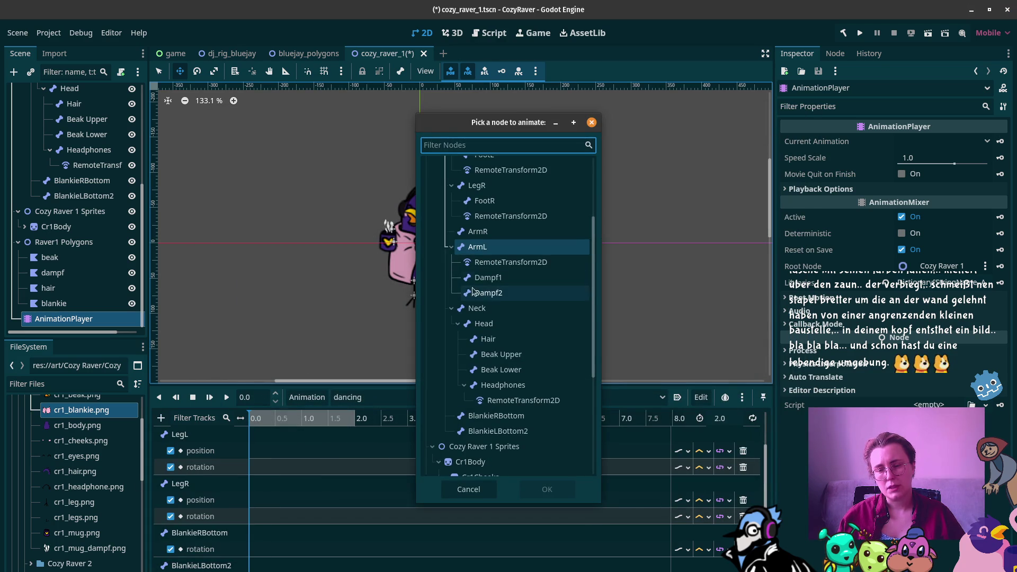
pyautogui.click(492, 294)
pyautogui.click(546, 489)
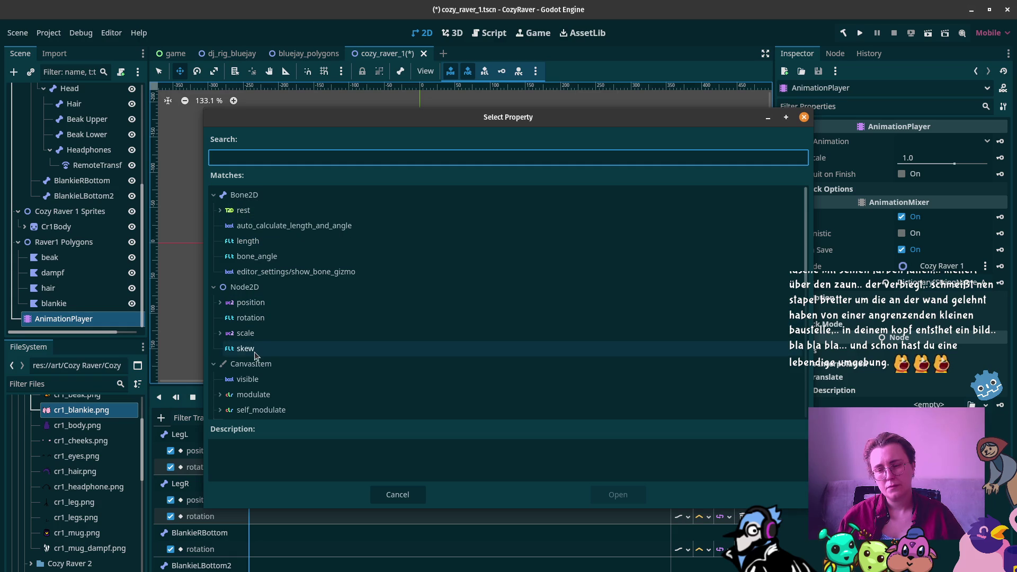
pyautogui.click(259, 337)
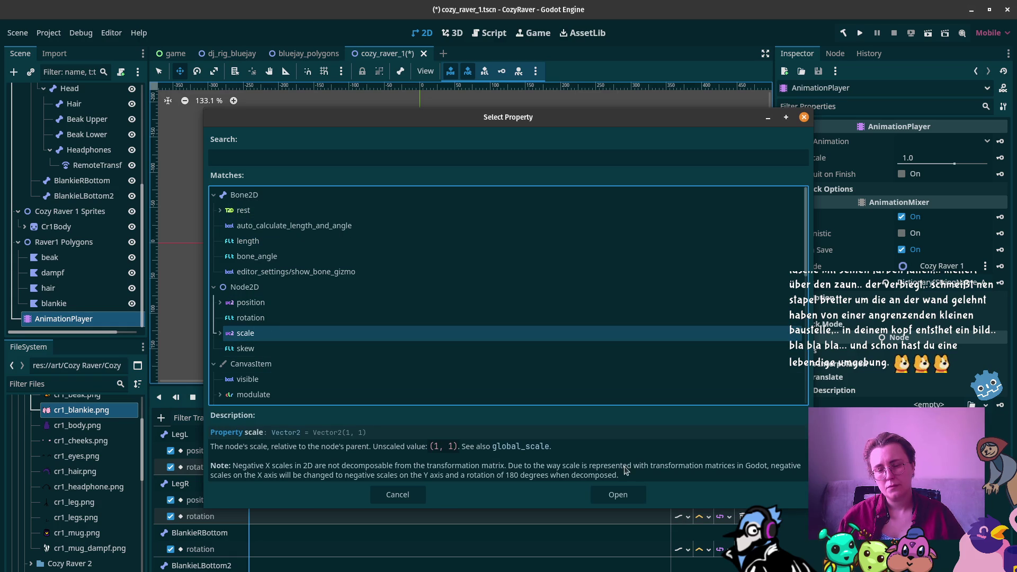
pyautogui.click(618, 494)
# Add one more property track for another bone node
pyautogui.click(161, 418)
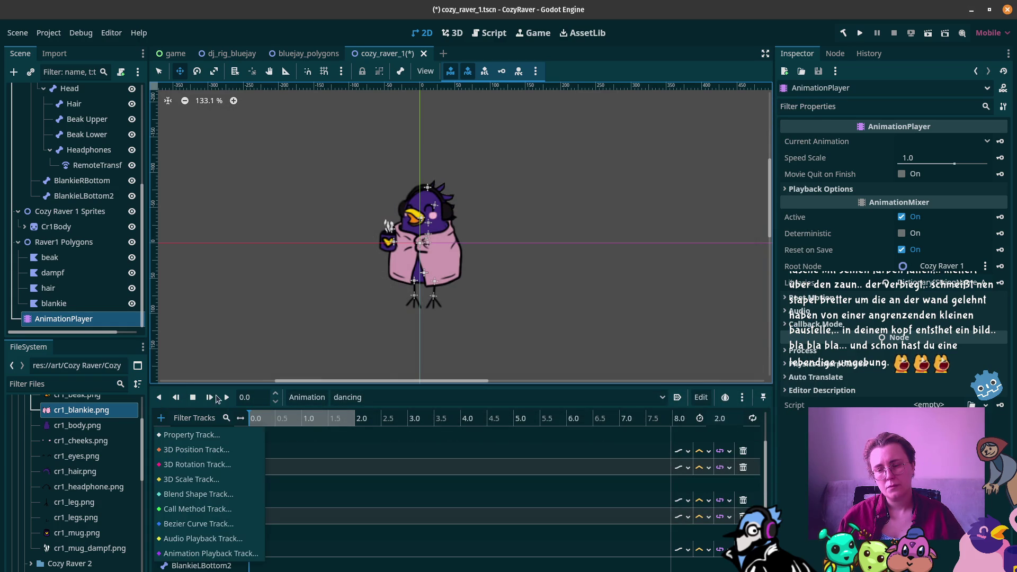
pyautogui.click(209, 434)
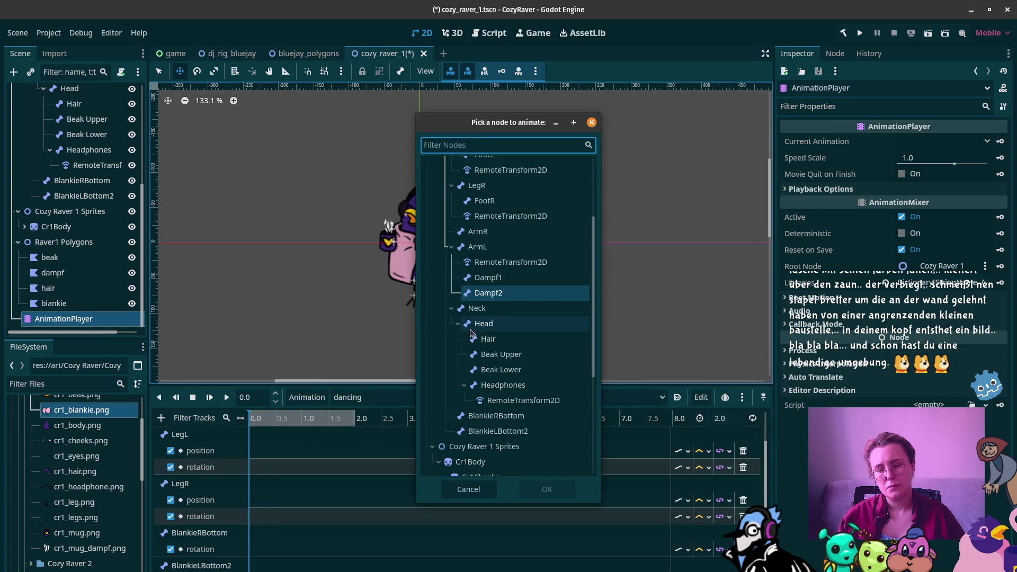
pyautogui.click(501, 297)
pyautogui.click(532, 487)
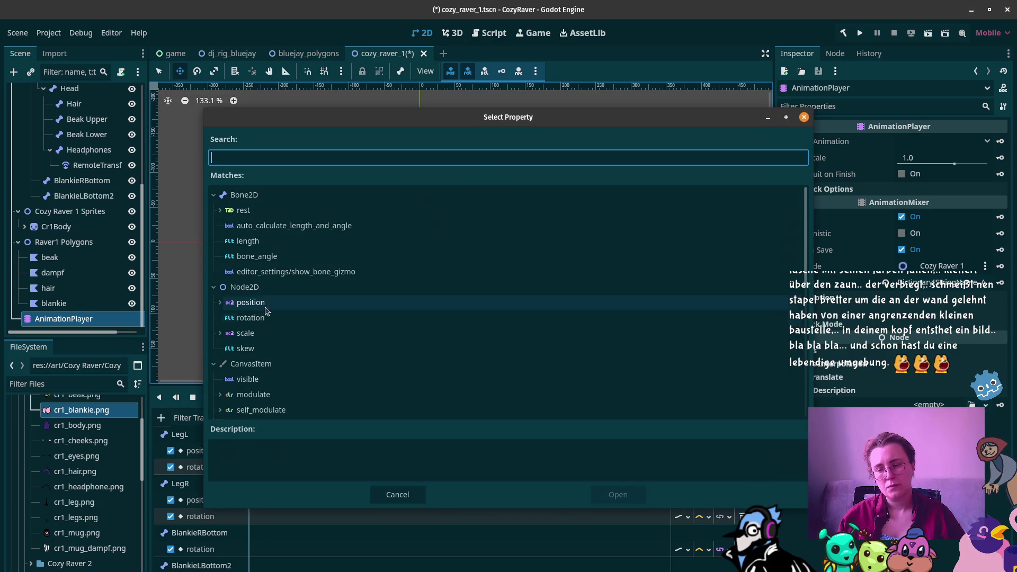
pyautogui.click(247, 349)
pyautogui.click(616, 494)
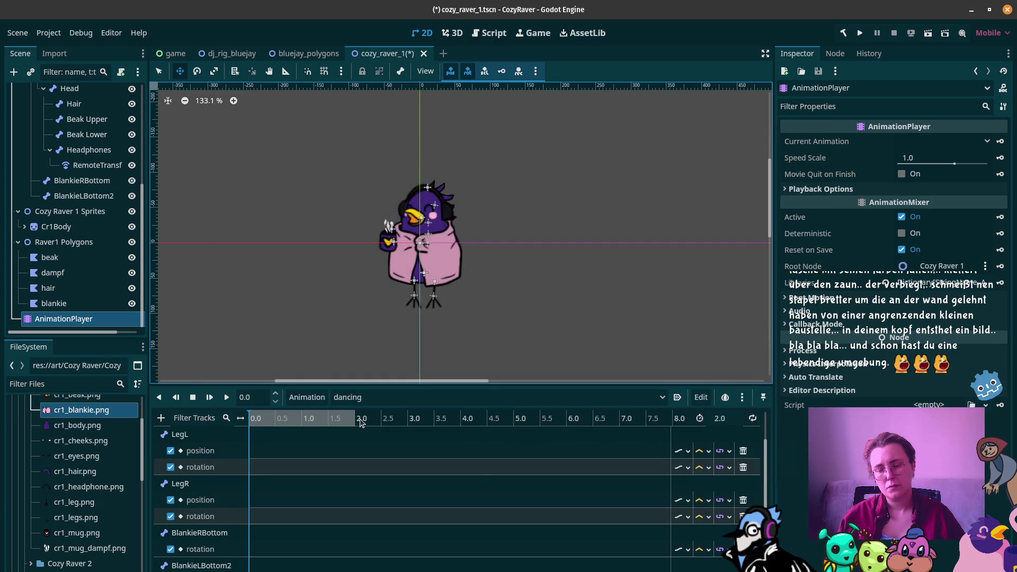
pyautogui.scroll(-3, 361, 445)
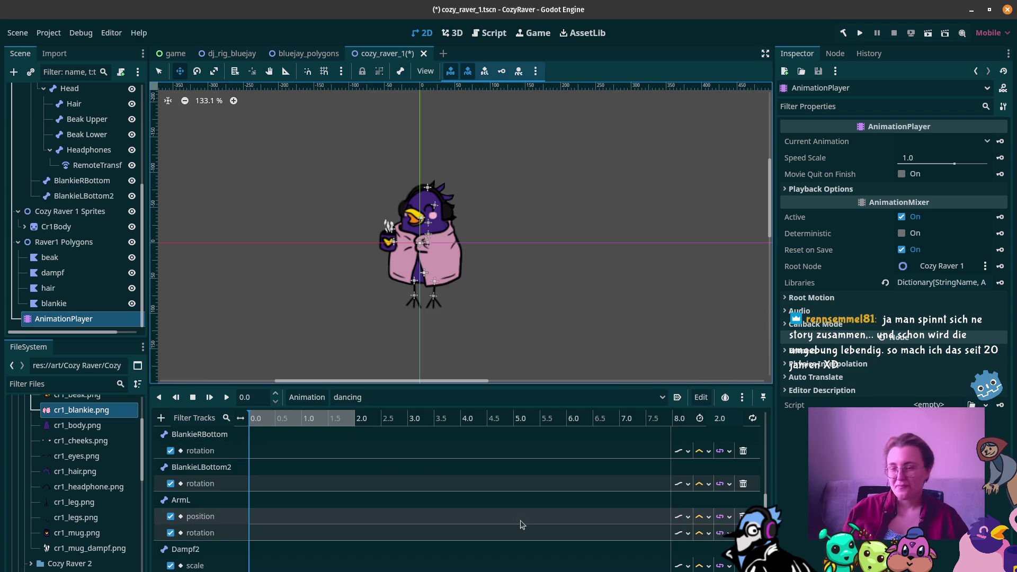
pyautogui.moveTo(2, 476)
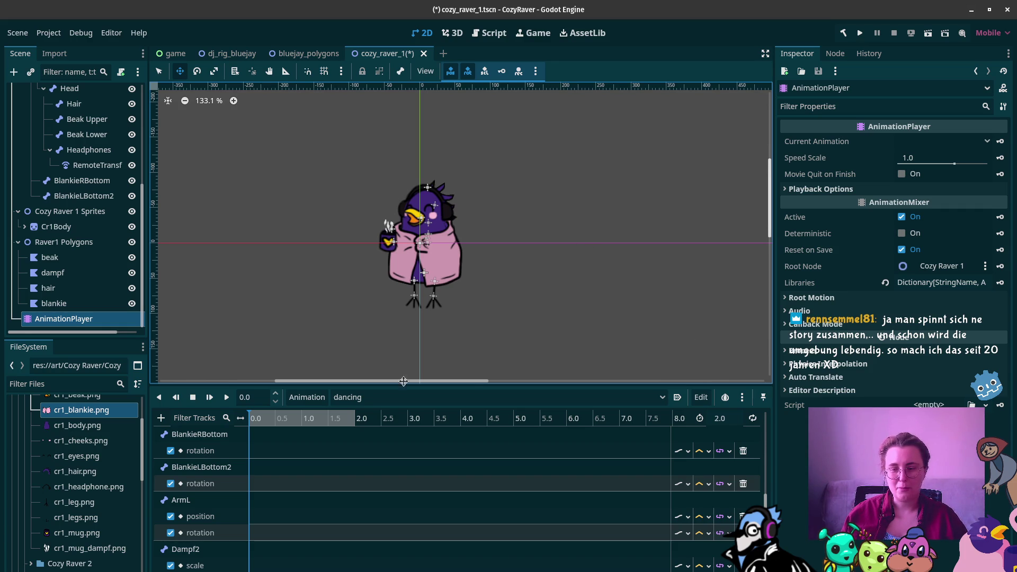
pyautogui.scroll(-5, 281, 470)
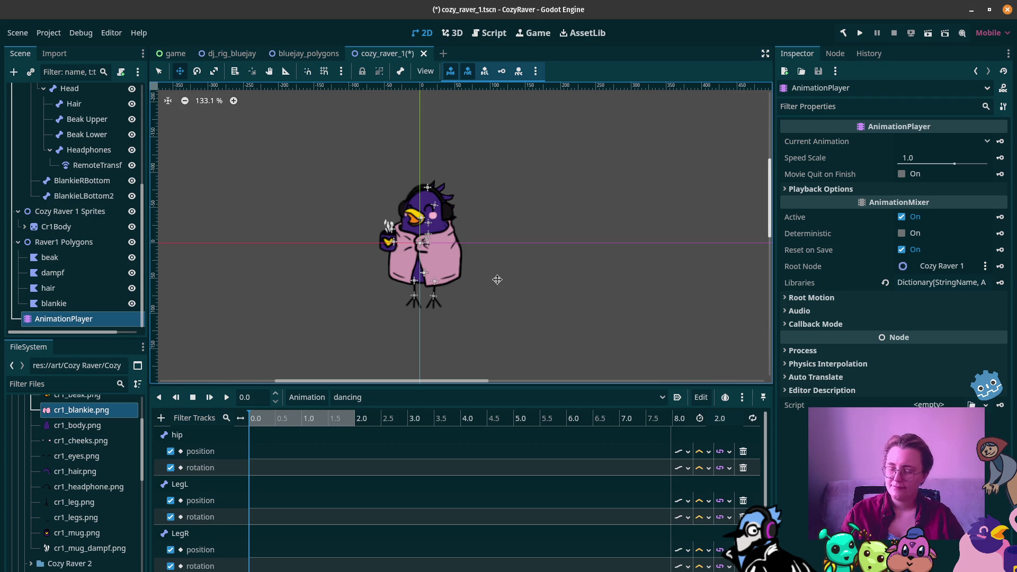
pyautogui.scroll(6, 80, 204)
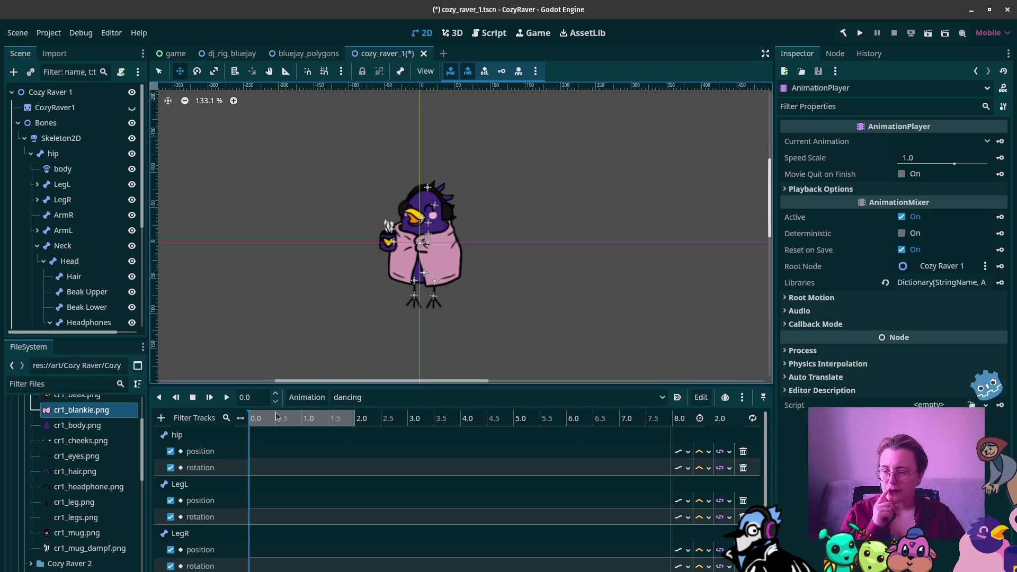
# Turn on auto keying, insert a hip position key at 0 s and duplicate it to 2 s
pyautogui.click(518, 71)
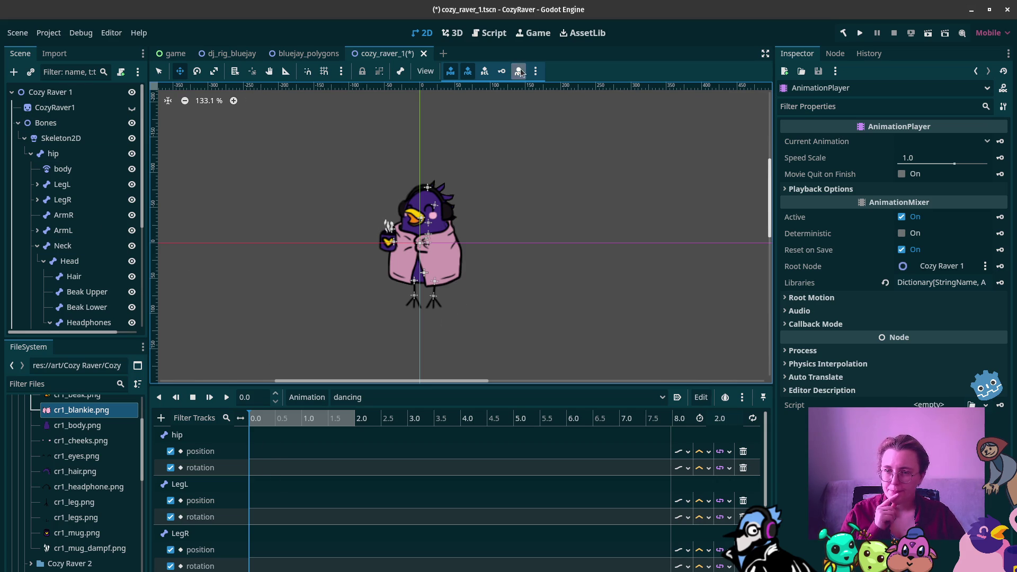
pyautogui.rightClick(253, 454)
pyautogui.click(275, 460)
pyautogui.click(252, 451)
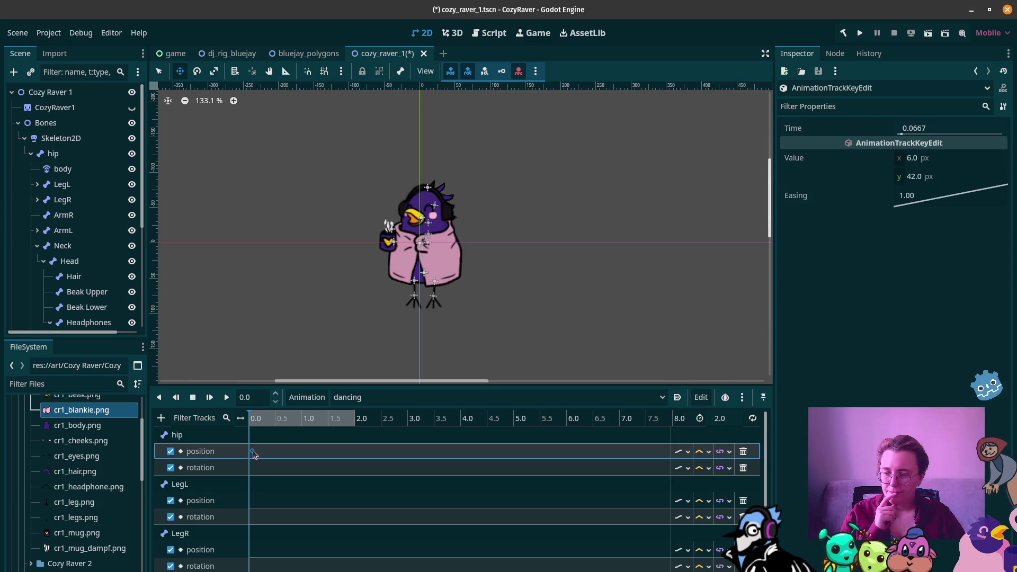
pyautogui.click(352, 415)
pyautogui.hotkey('ctrl', 'd')
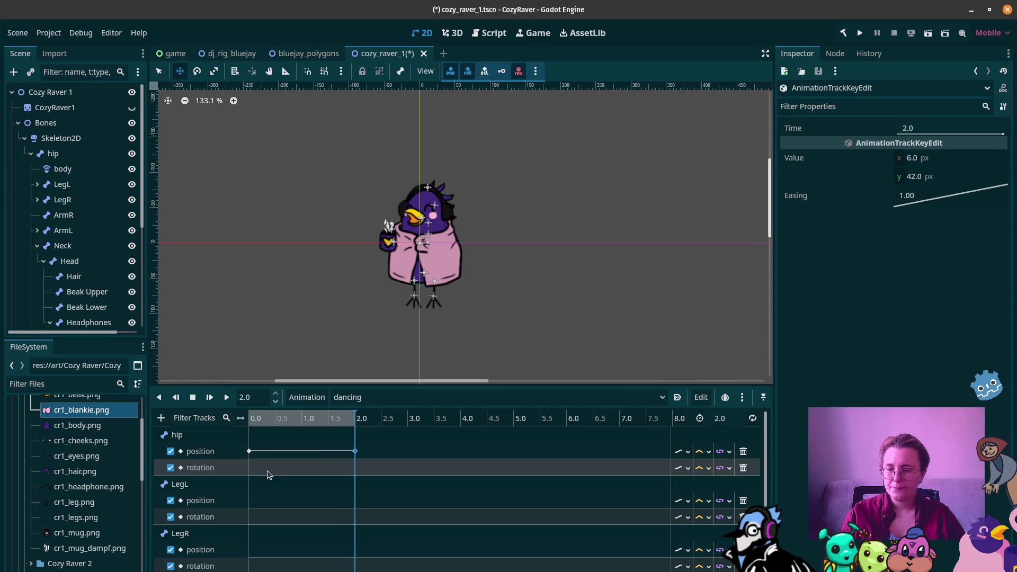
# Look through the animation editing options, then close them without changes
pyautogui.rightClick(252, 470)
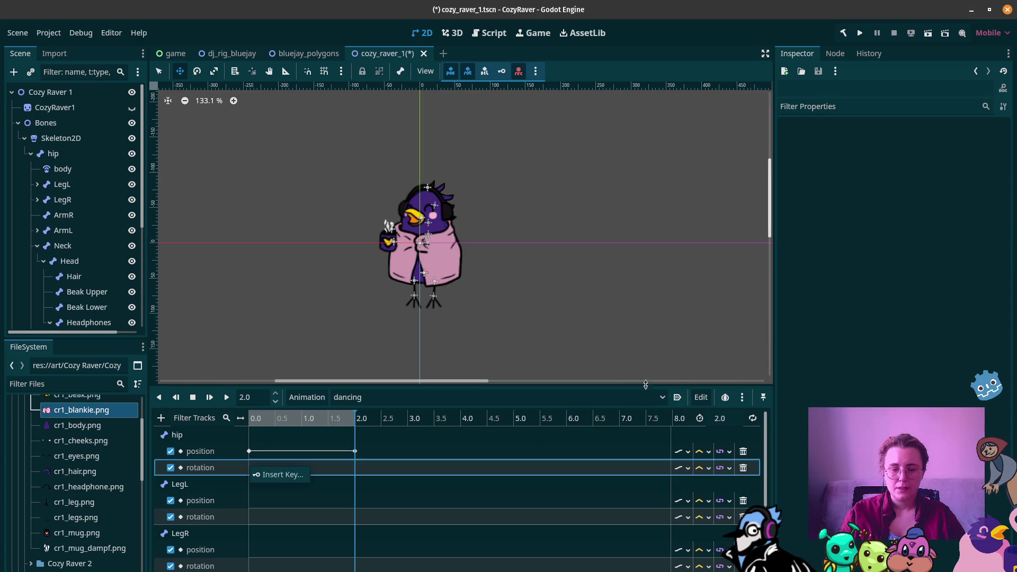
pyautogui.click(702, 397)
pyautogui.click(704, 397)
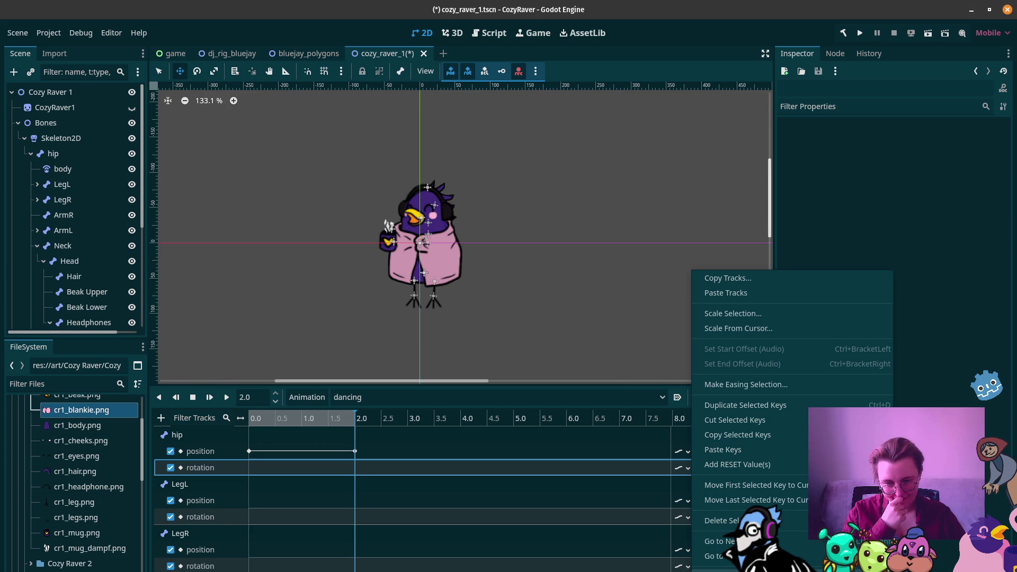
pyautogui.press('Escape')
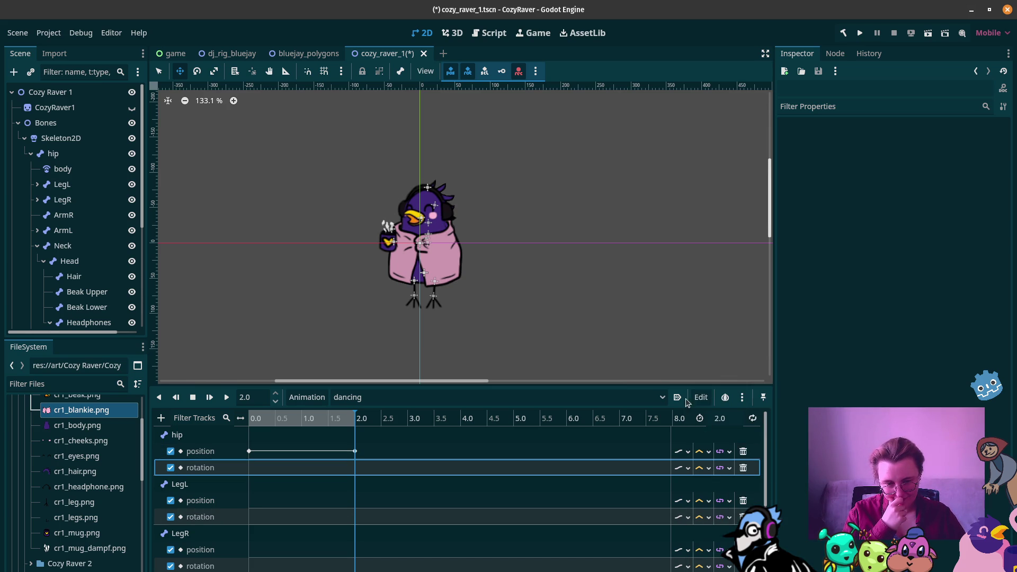
pyautogui.click(707, 402)
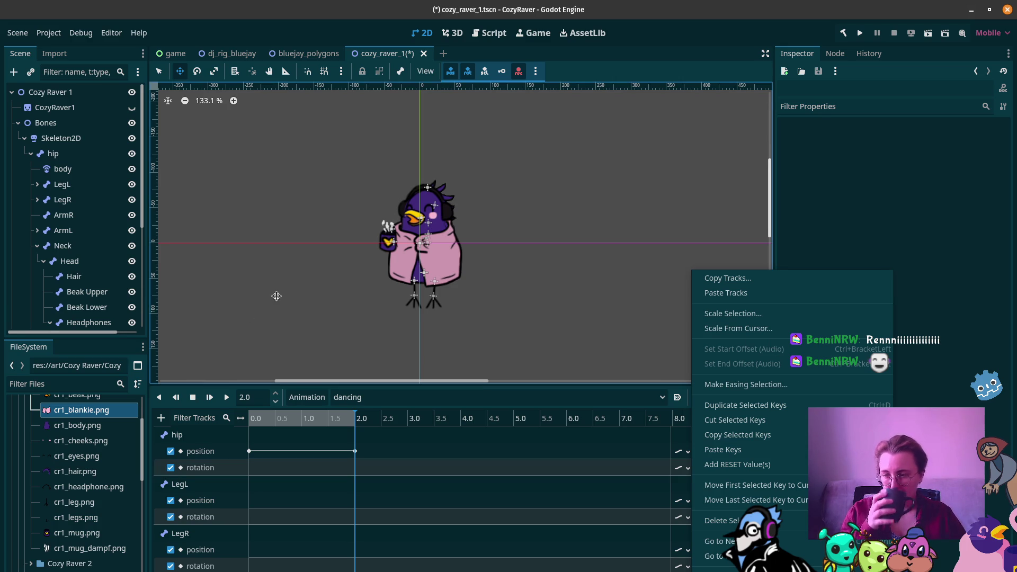
pyautogui.click(5, 66)
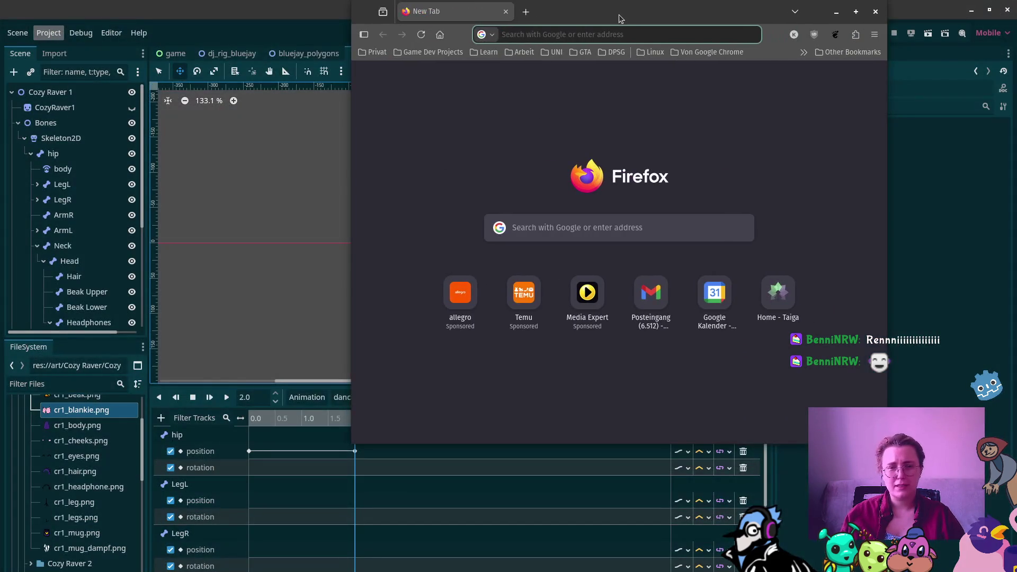
# In maximized Firefox, search Google for 'Godot Animations create start and end keys automatically'
pyautogui.doubleClick(621, 19)
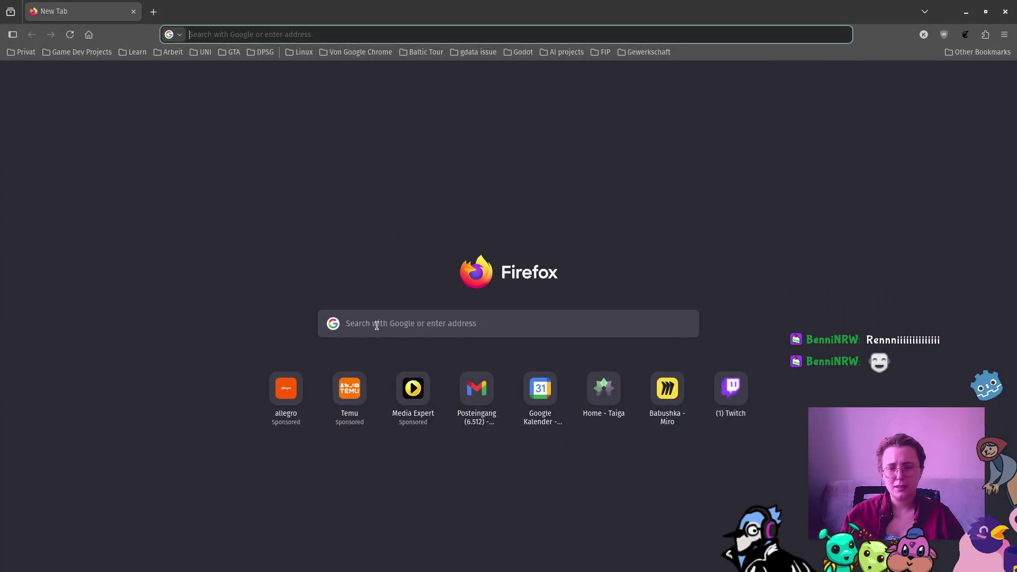
pyautogui.click(395, 331)
pyautogui.write('God')
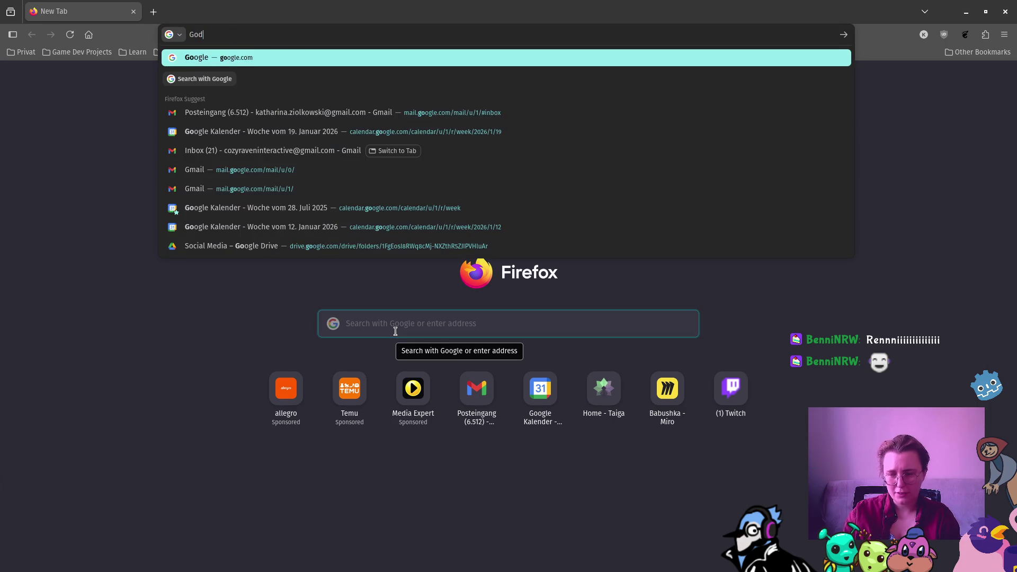
pyautogui.write('ot Animations ')
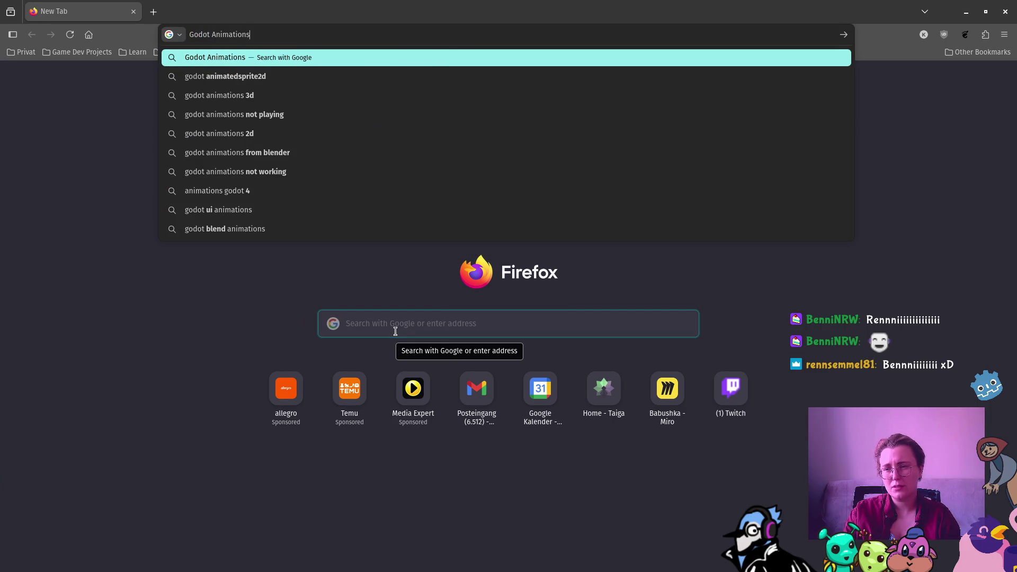
pyautogui.write('create')
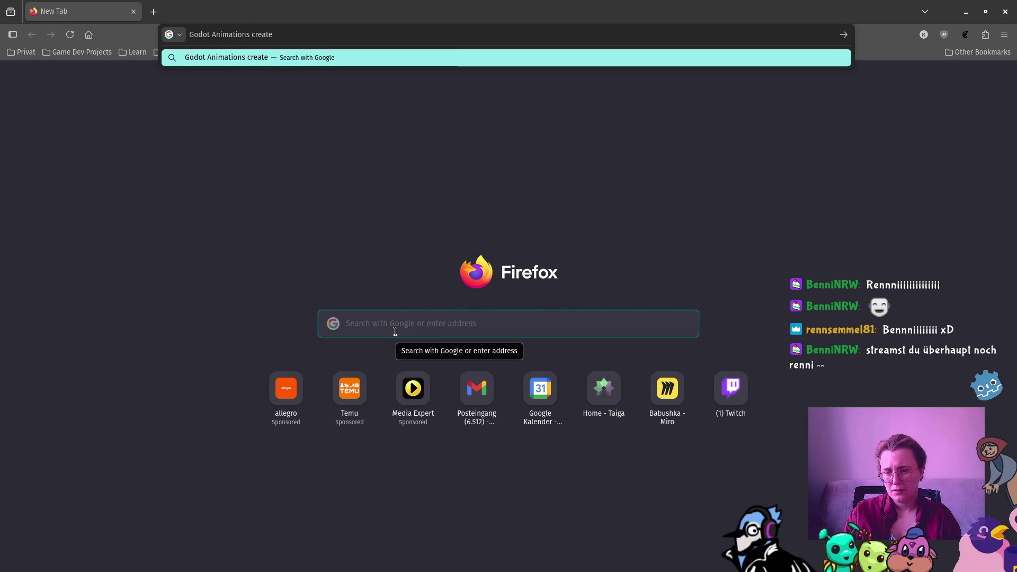
pyautogui.write(' start and e')
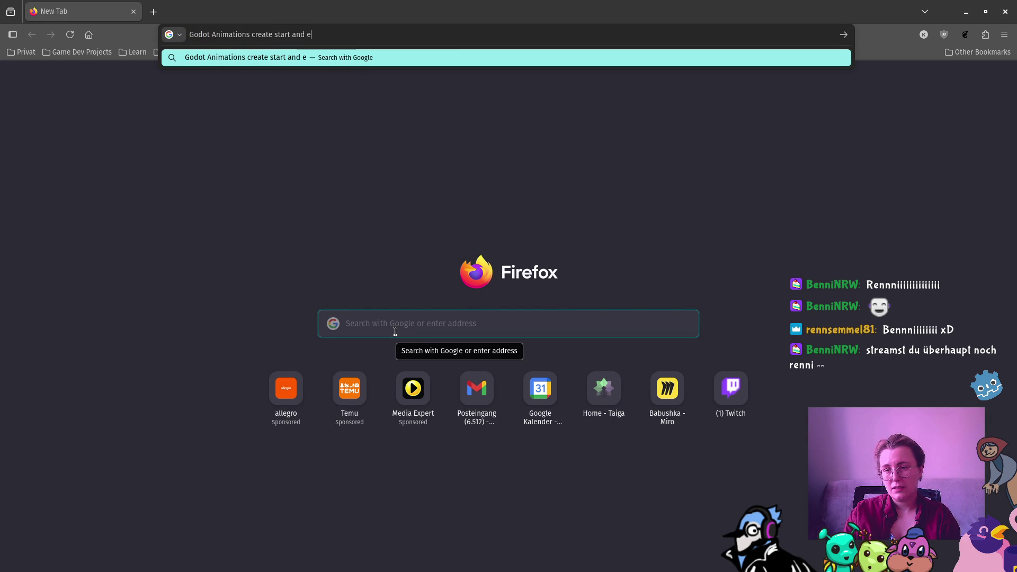
pyautogui.write('nd ke')
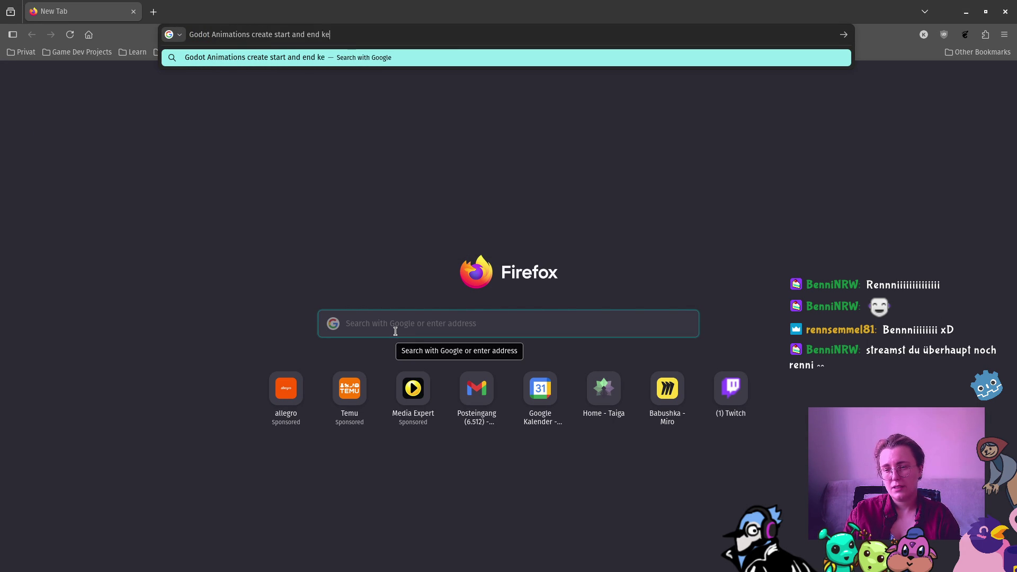
pyautogui.write('ys')
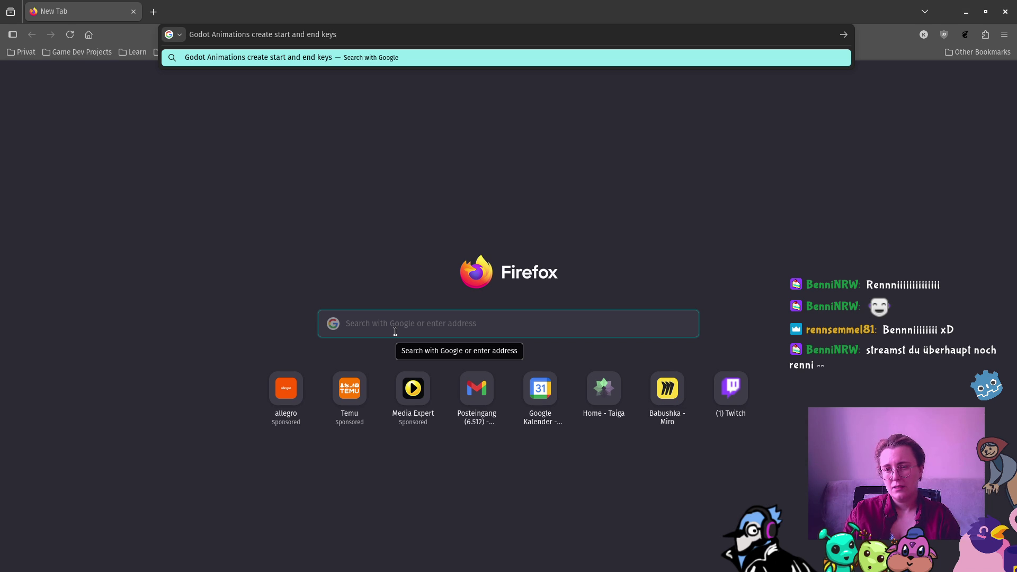
pyautogui.write(' automarica')
pyautogui.press('BackSpace')
pyautogui.press('BackSpace')
pyautogui.press('BackSpace')
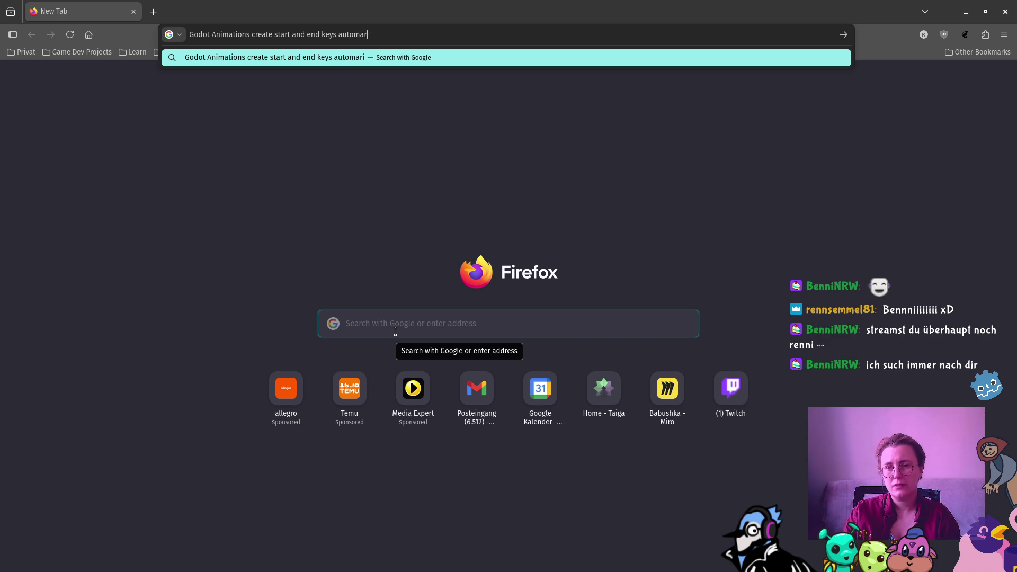
pyautogui.write('tc')
pyautogui.press('BackSpace')
pyautogui.write('ically')
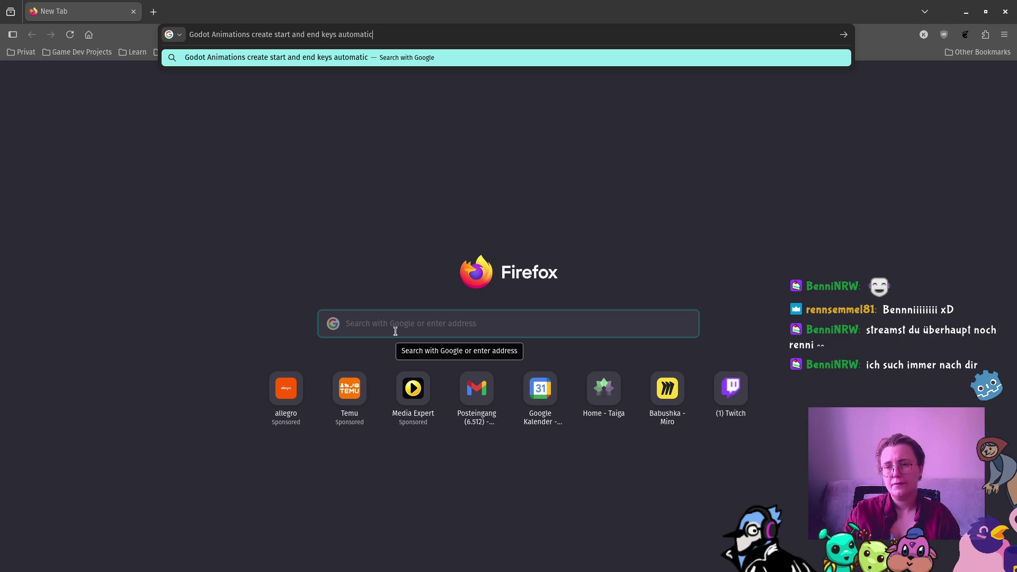
pyautogui.press('Return')
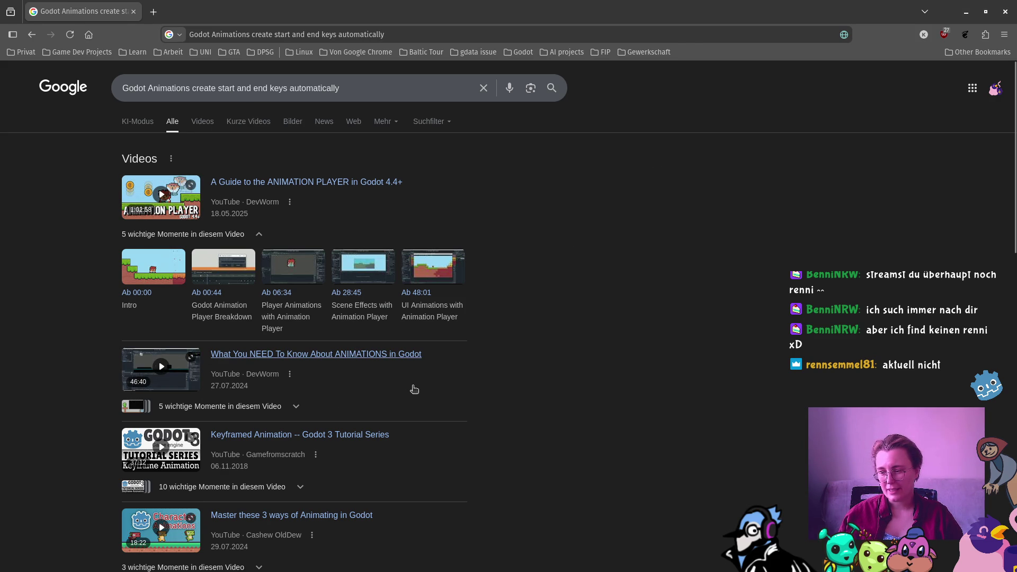
pyautogui.scroll(-3, 436, 374)
pyautogui.scroll(-2, 436, 375)
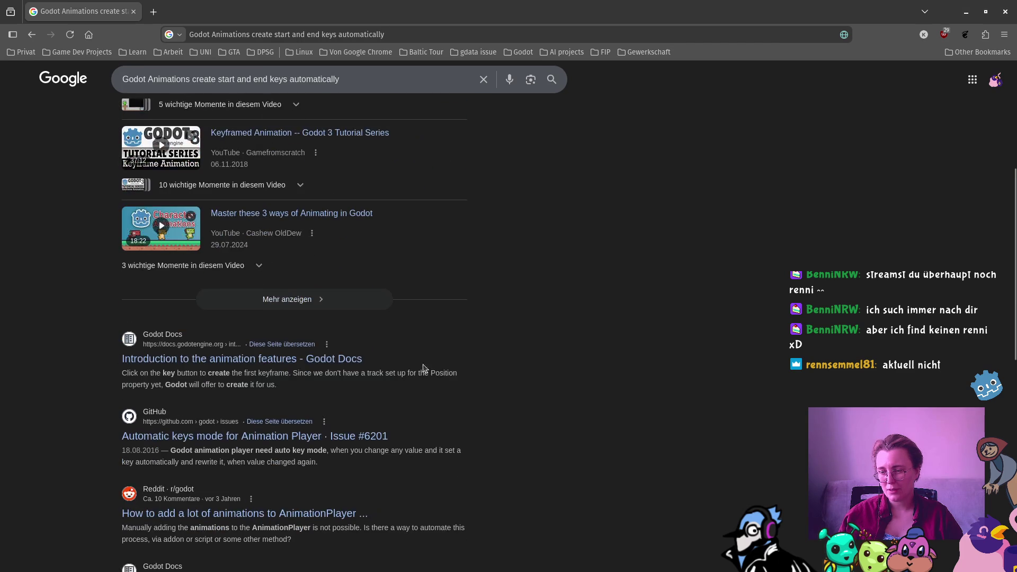
# Open the 'Introduction to the animation features - Godot Docs' result and skim the page
pyautogui.click(259, 360)
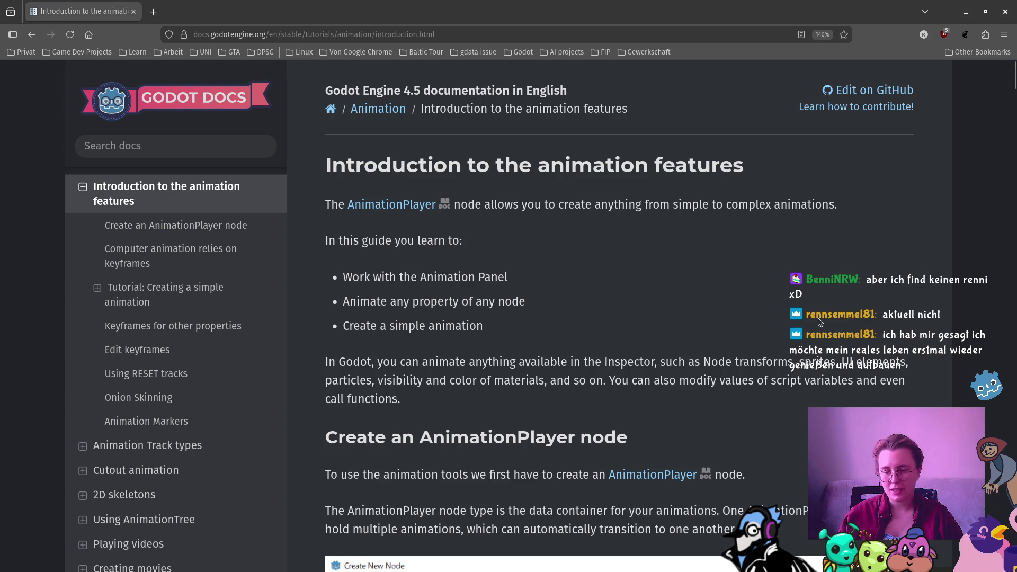
pyautogui.scroll(-3, 778, 306)
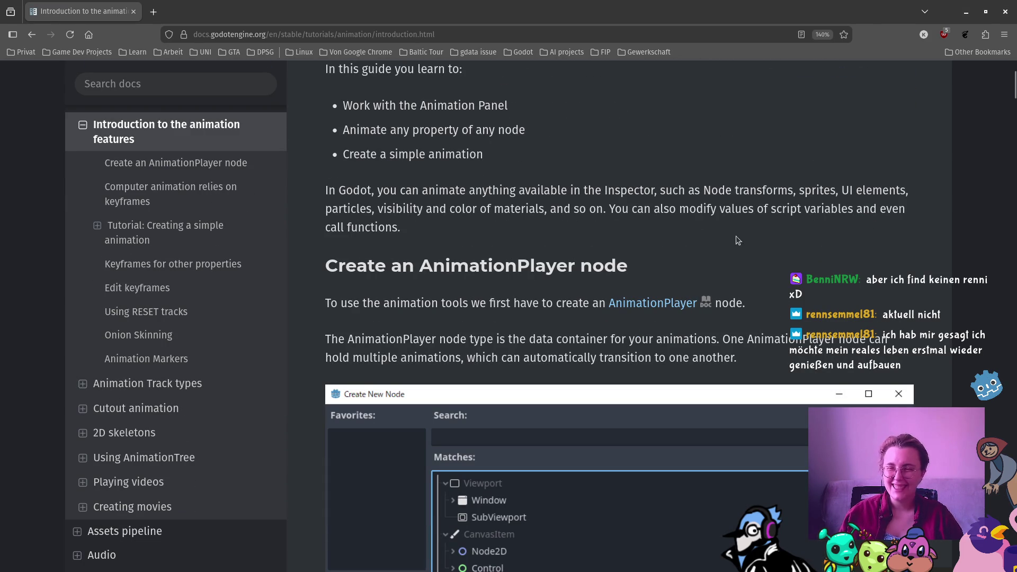
pyautogui.scroll(3, 656, 283)
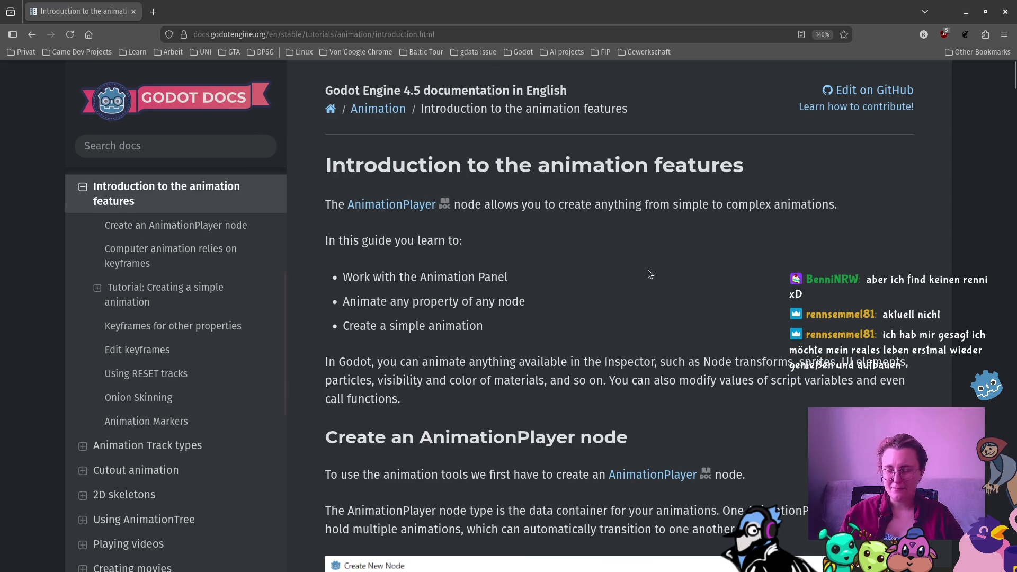